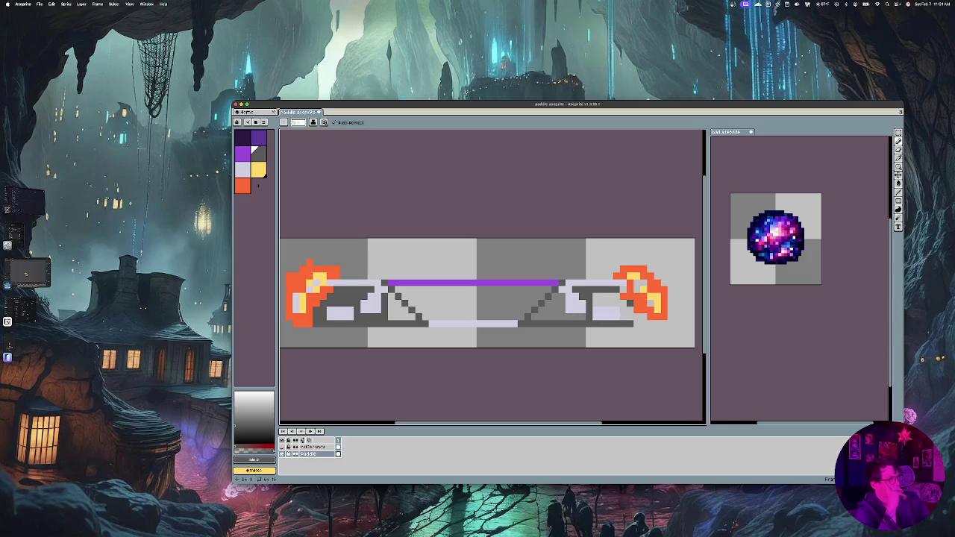
Paint dark grey pixels beside the right flame, extending the outline across the light block
click(631, 306)
drag(620, 303, 593, 303)
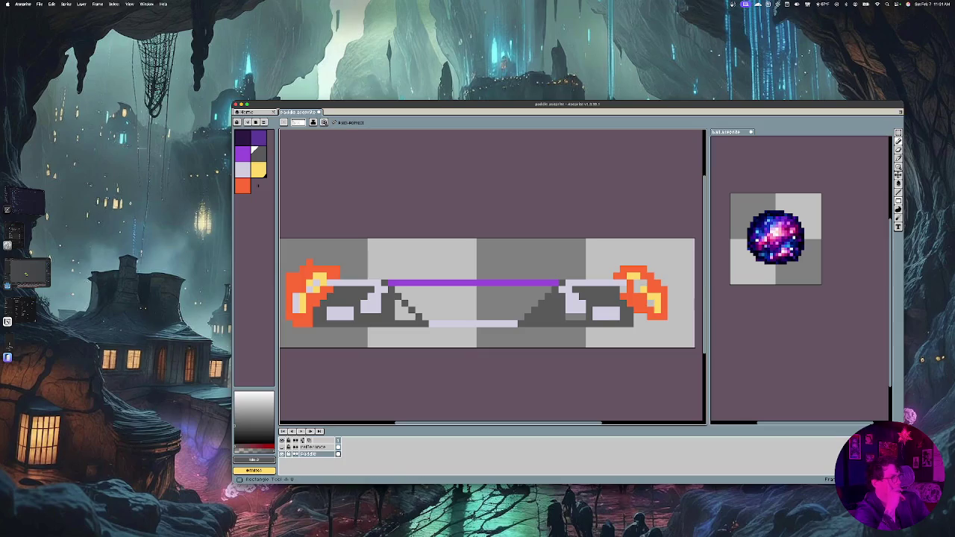
Flood-fill the areas under the left and right grey diagonals with dark grey
click(898, 183)
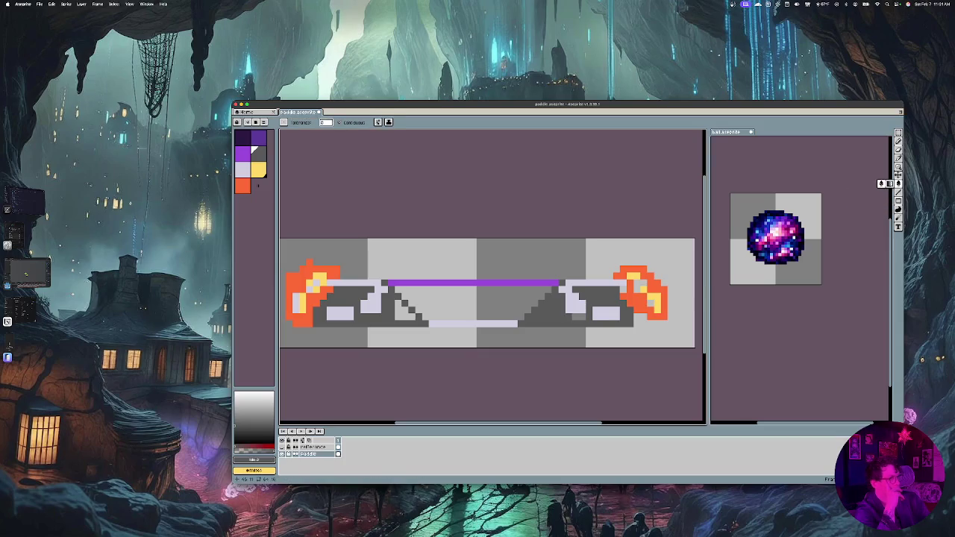
click(403, 315)
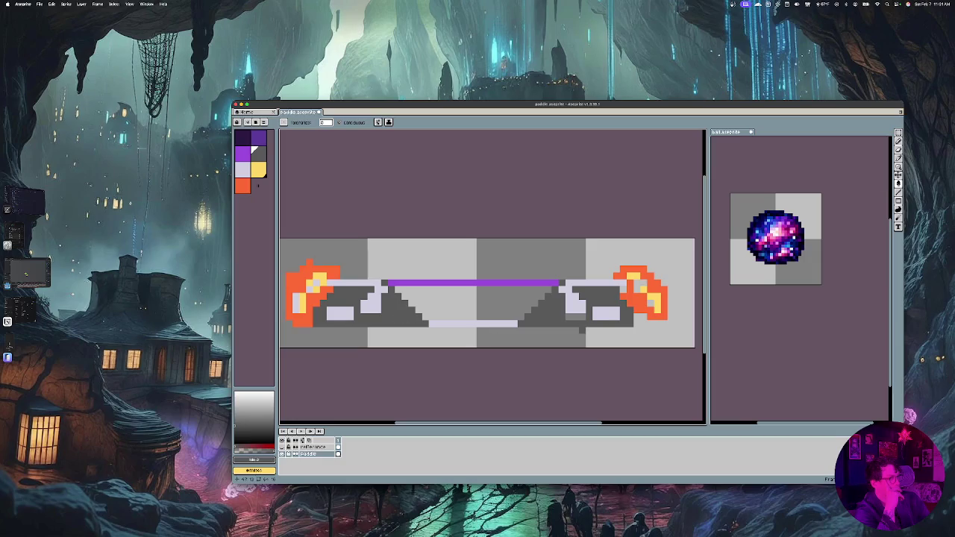
click(575, 317)
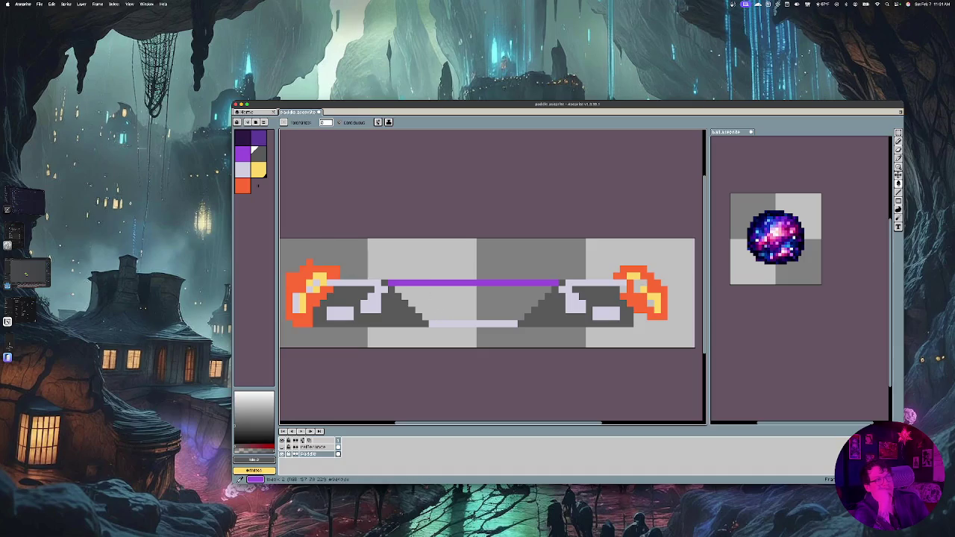
Fill the centre under the purple line with dark purple, replacing an undone lighter purple fill
click(242, 155)
click(470, 302)
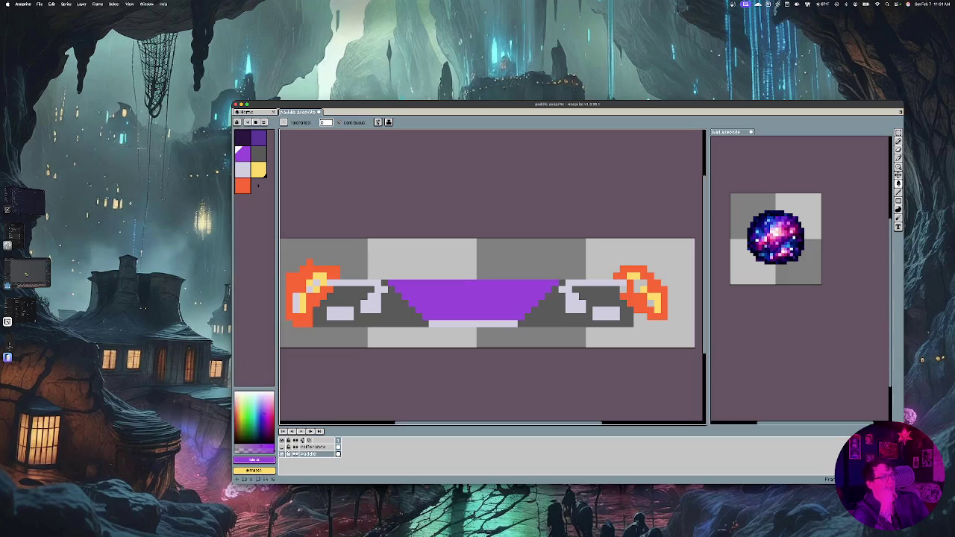
key(ctrl+z)
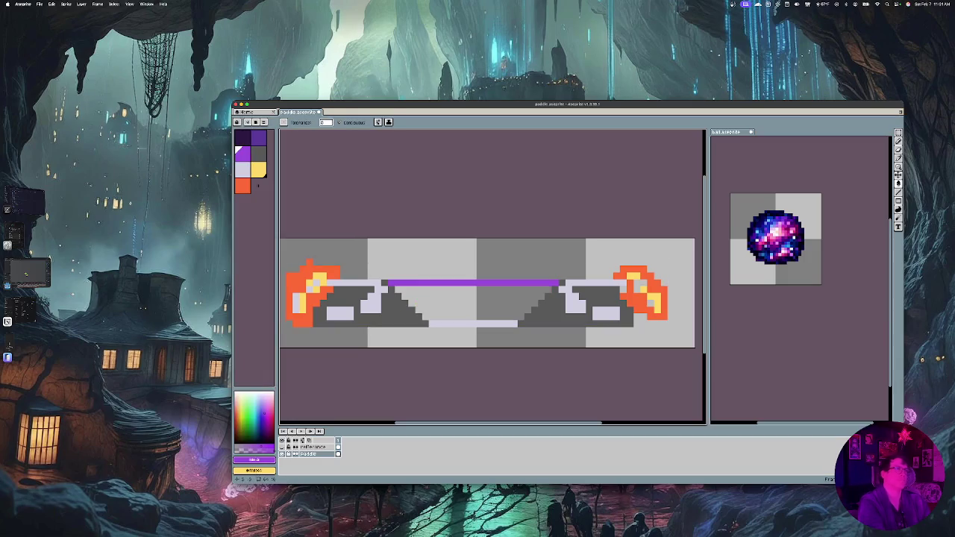
click(242, 136)
click(473, 303)
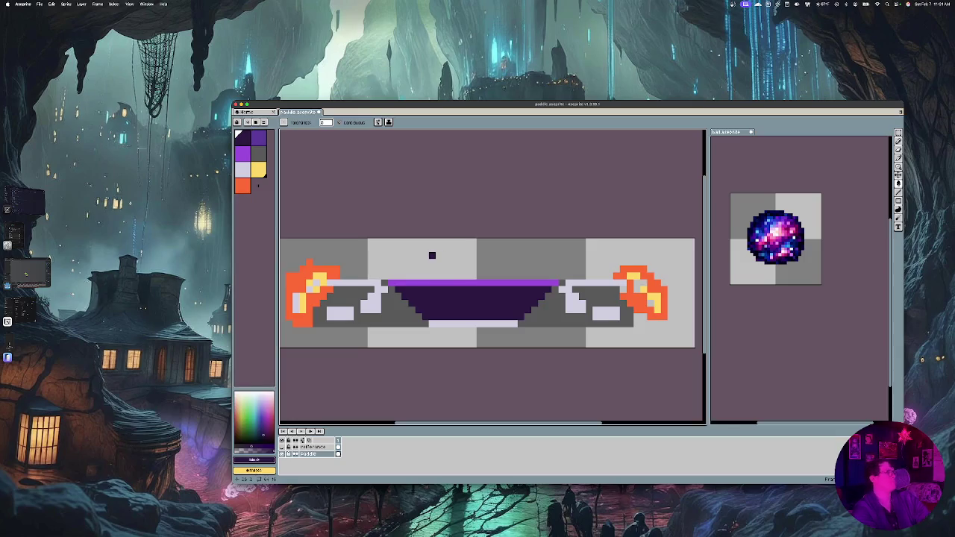
Pan the canvas and pick the light lavender palette swatch
scroll(432, 256, left, 3)
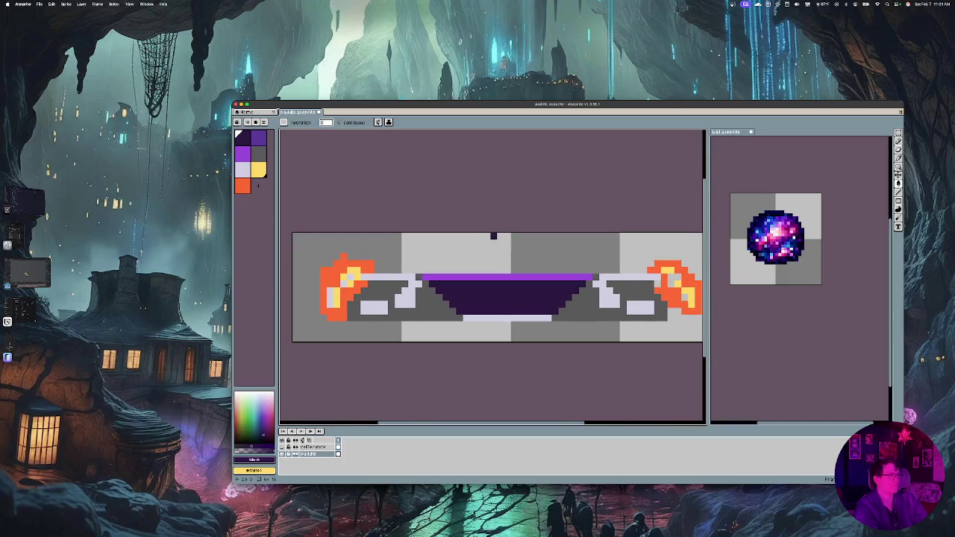
click(241, 170)
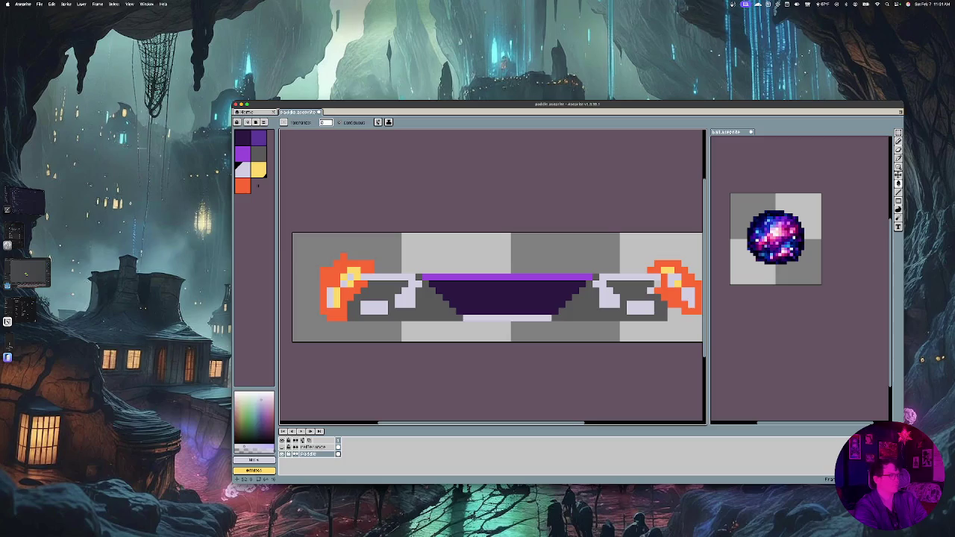
Return to the Paint Bucket and save the sprite as paddle.aseprite
key(v)
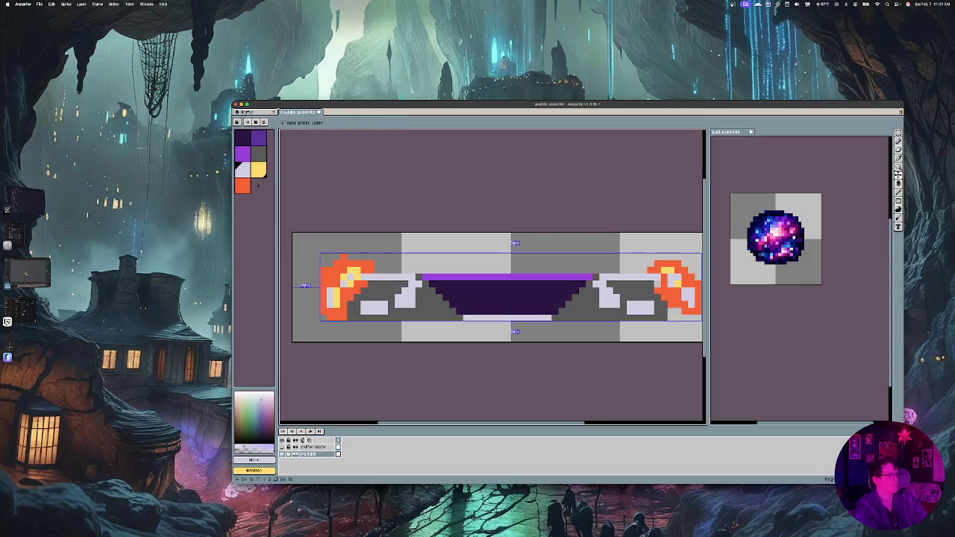
key(g)
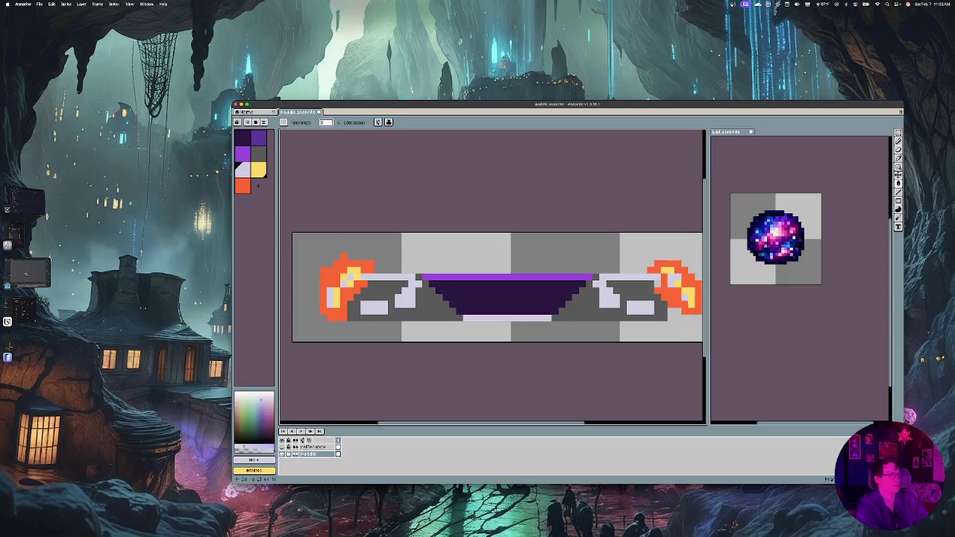
key(super+s)
scroll(432, 263, right, 1)
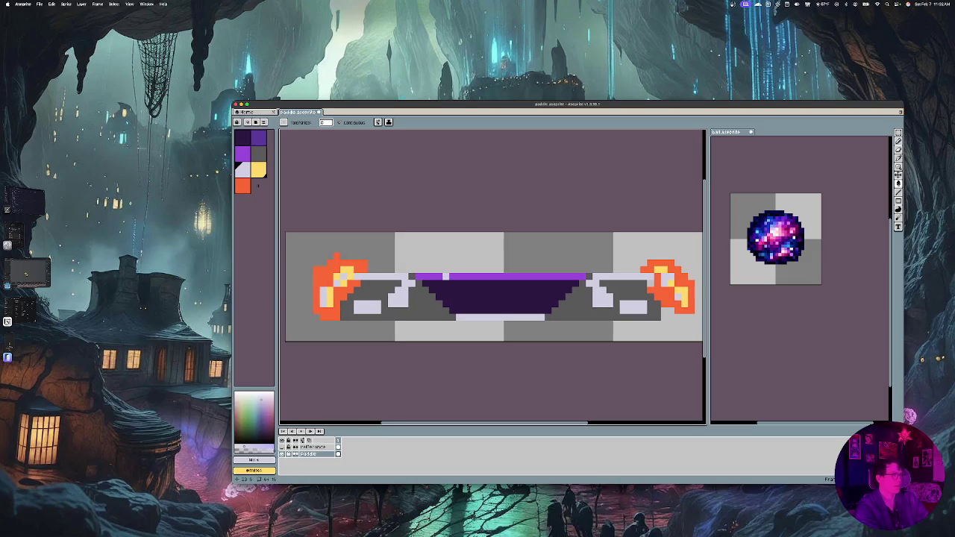
Pick the flame's orange, then undo the accidental orange background fill
alt+click(650, 290)
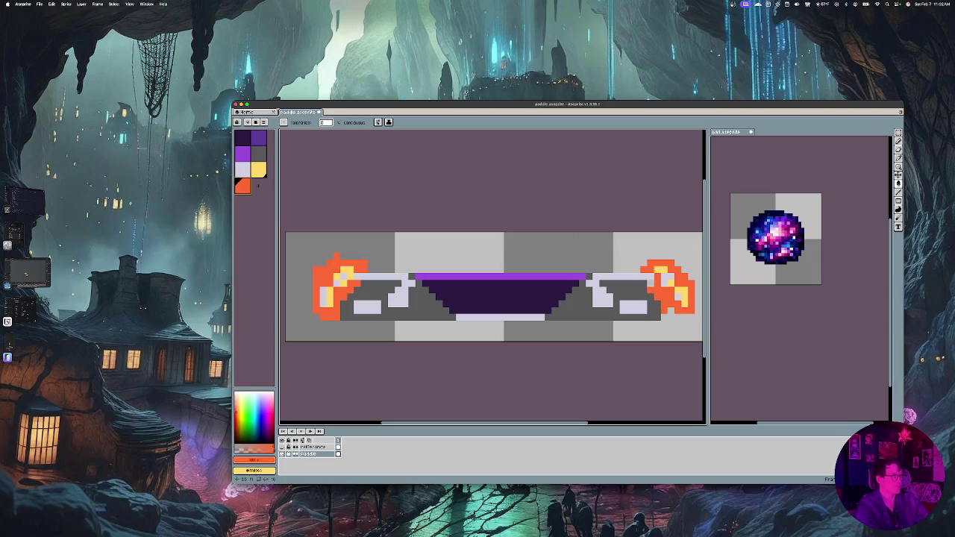
click(665, 317)
key(ctrl+z)
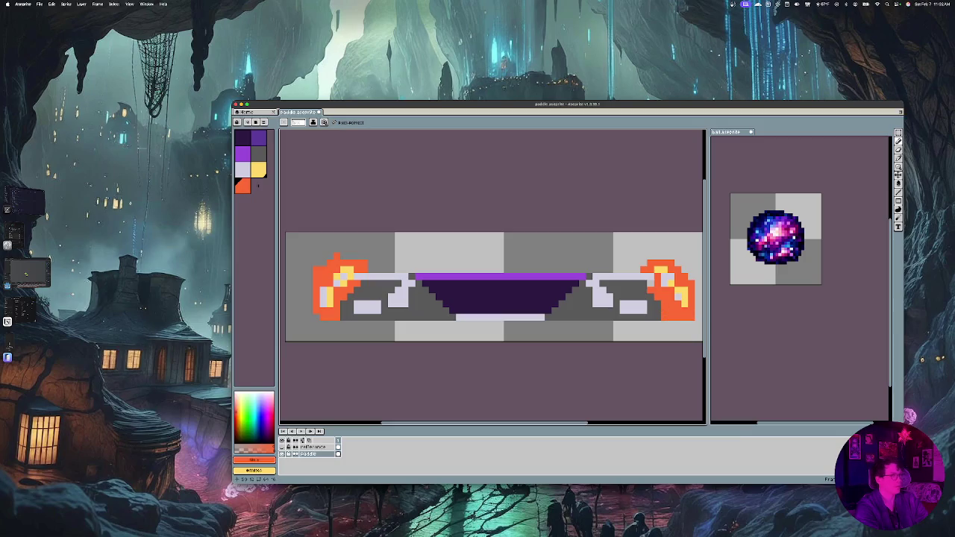
Sample the paddle's grey with the Eyedropper and switch to the Pencil tool
scroll(563, 317, right, 5)
scroll(490, 286, left, 2)
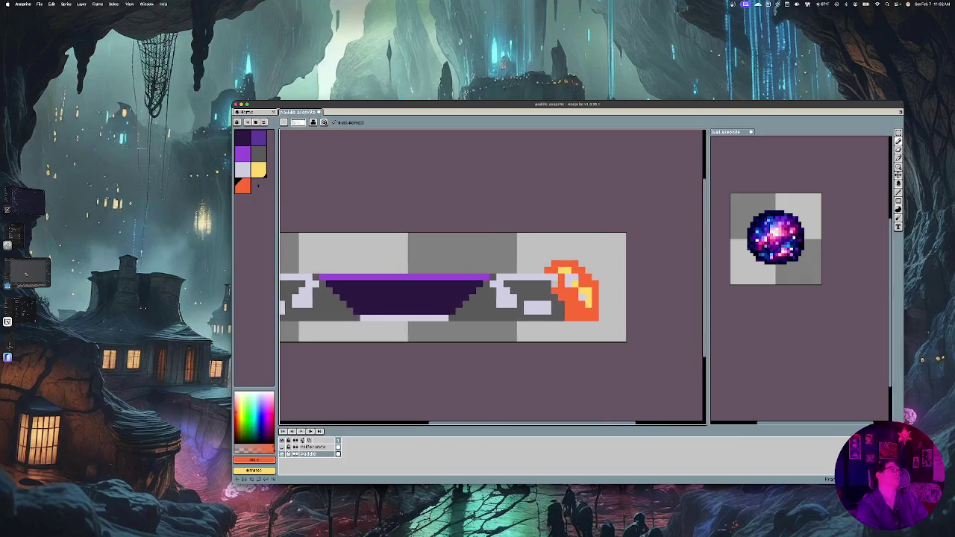
scroll(490, 286, left, 3)
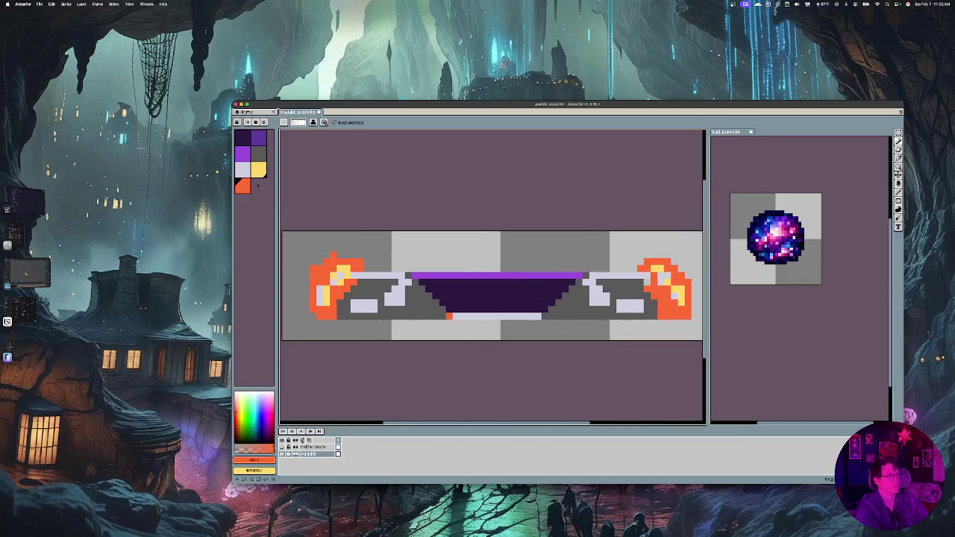
key(e)
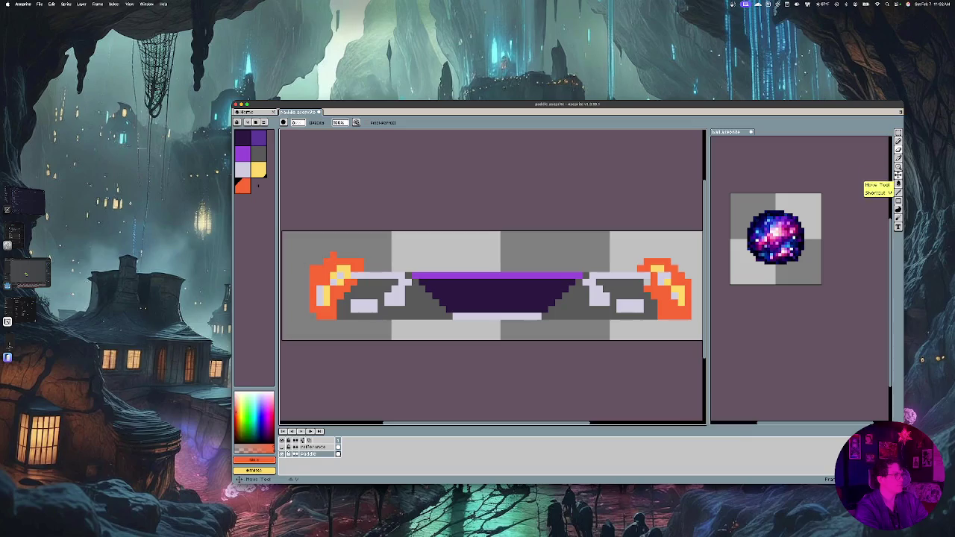
click(898, 167)
click(447, 246)
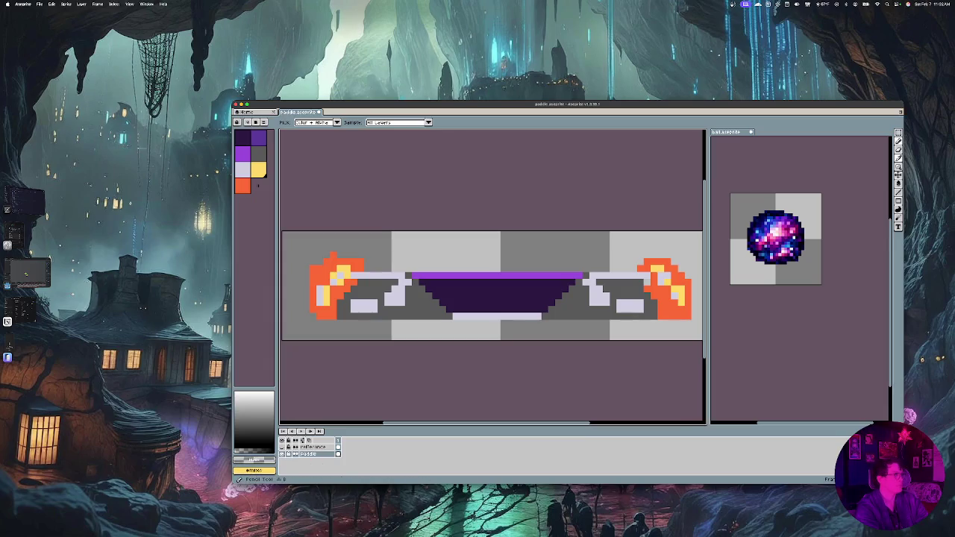
click(898, 142)
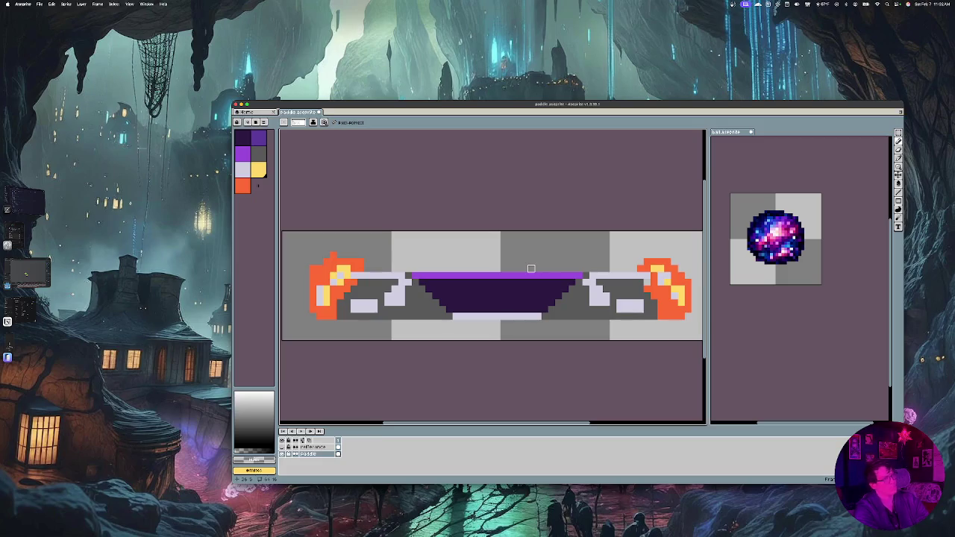
scroll(530, 269, down, 2)
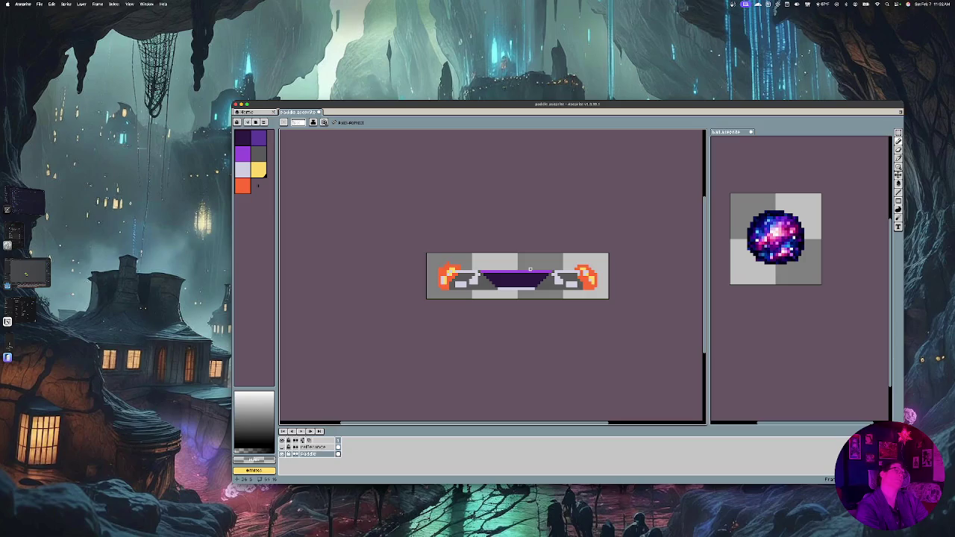
scroll(530, 269, up, 1)
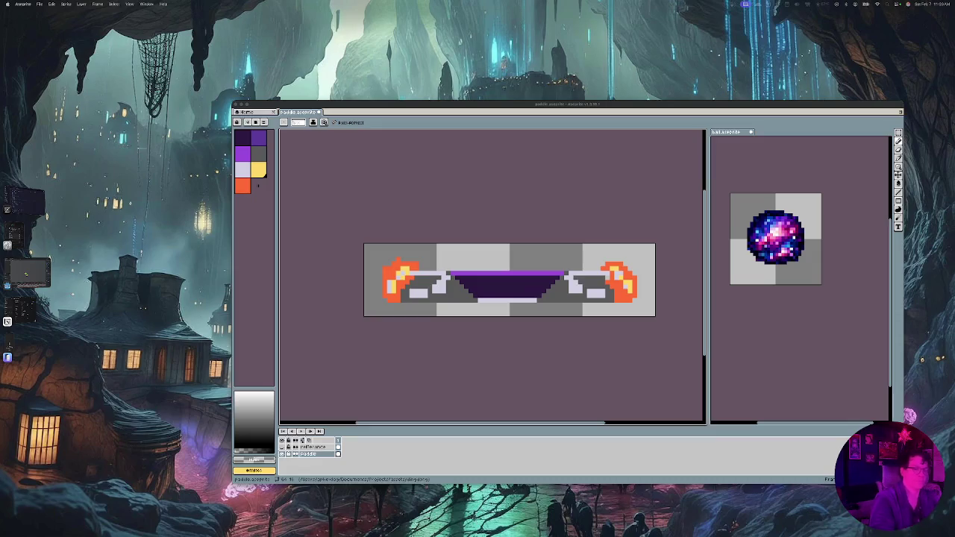
Refocus the sprite editor and save the paddle sprite
click(366, 207)
key(v)
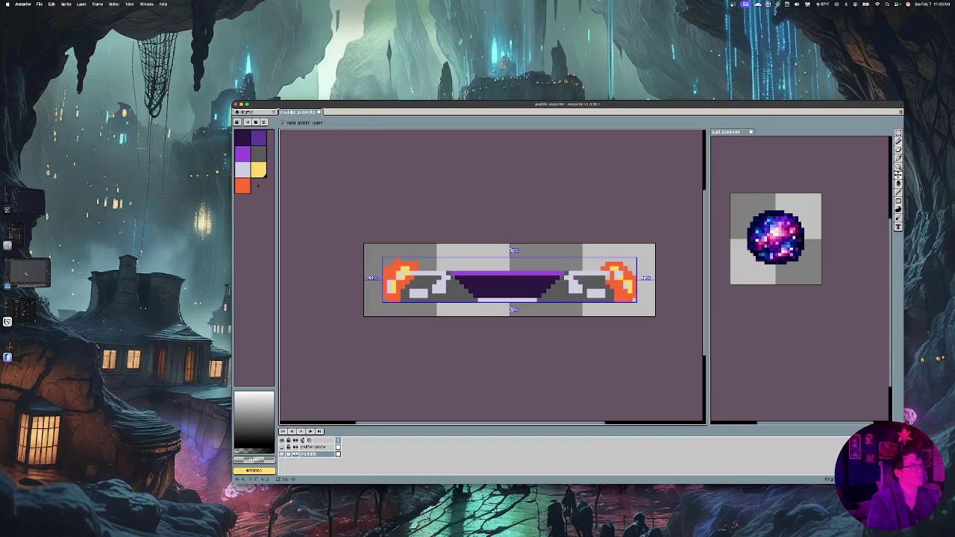
key(m)
key(ctrl+s)
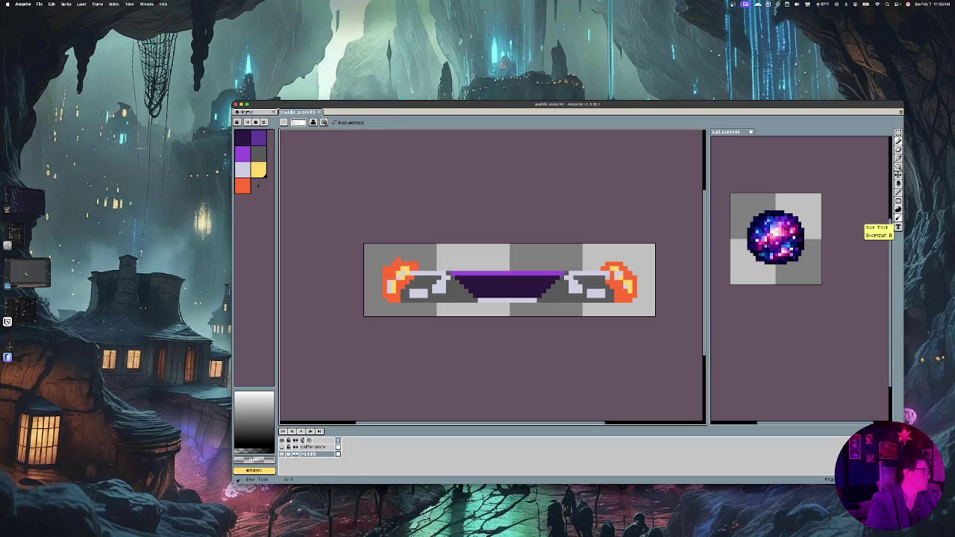
Draw a light lavender highlight along the top edge of the purple centre
click(898, 218)
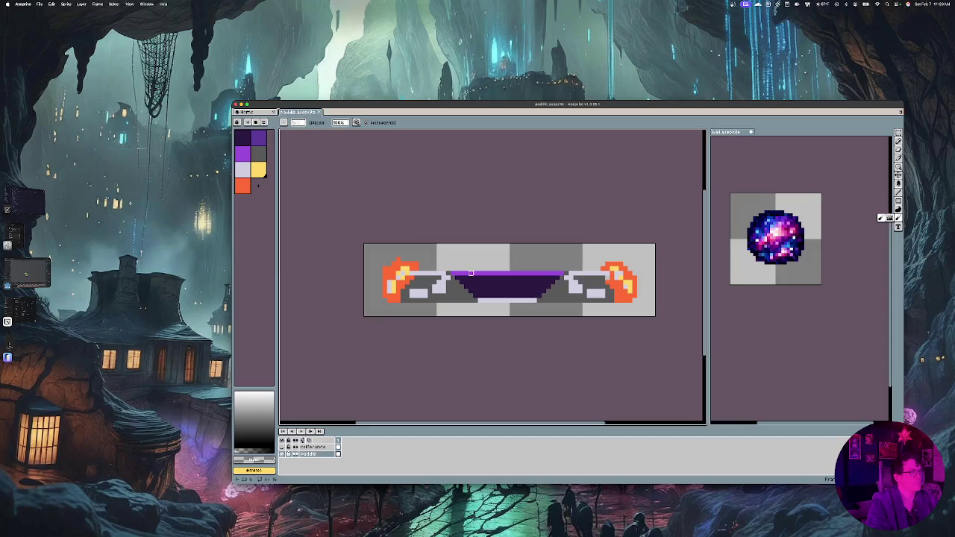
click(242, 170)
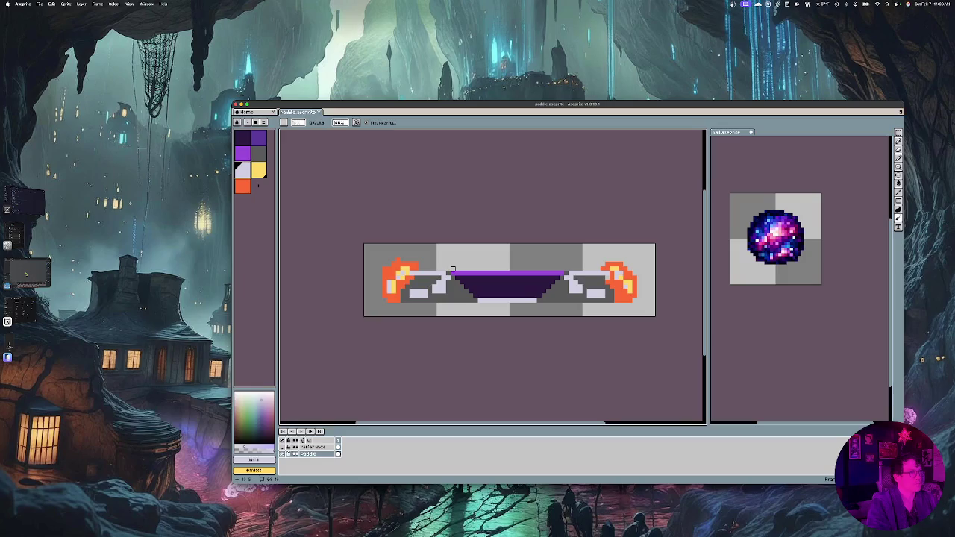
drag(453, 270, 558, 269)
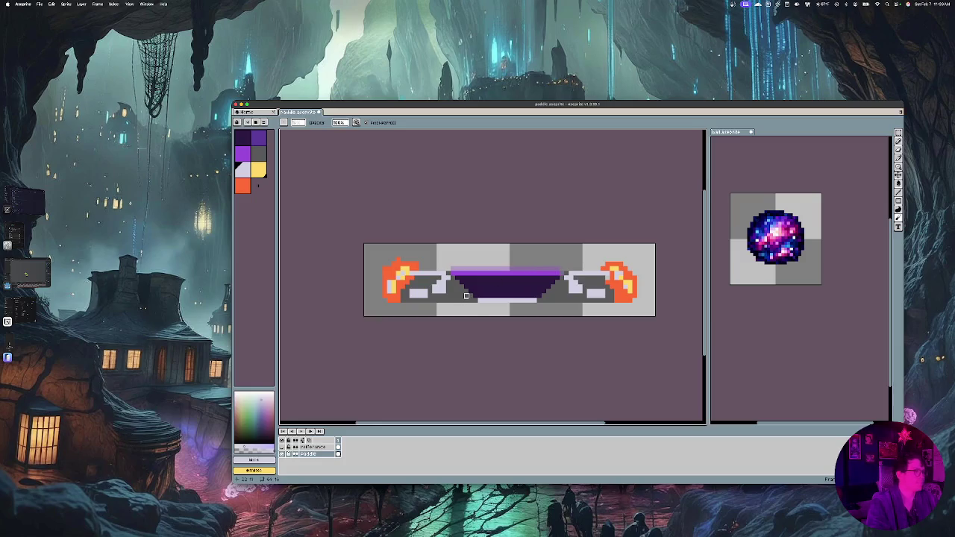
key(ctrl+t)
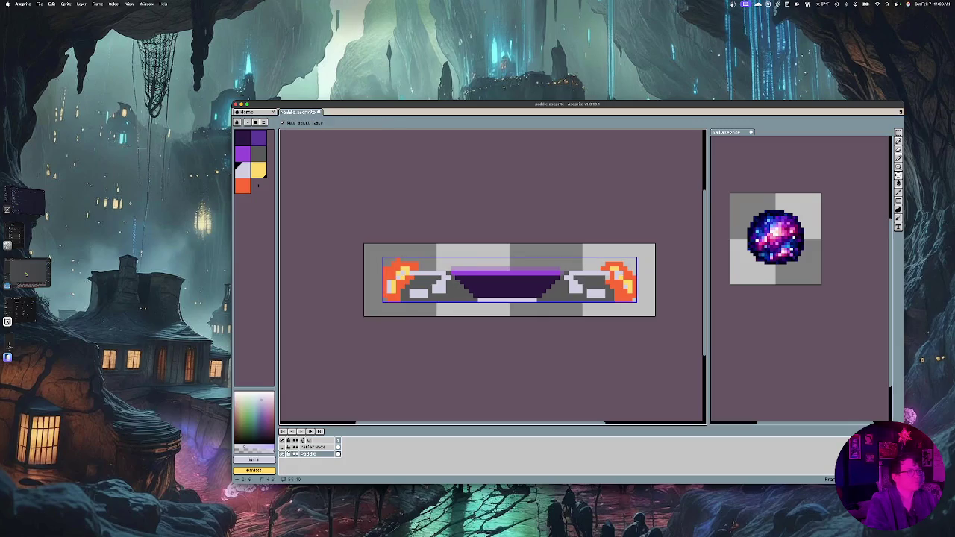
Deselect, dismiss the notification panel over the canvas, and undo the right flame's last edit
key(Return)
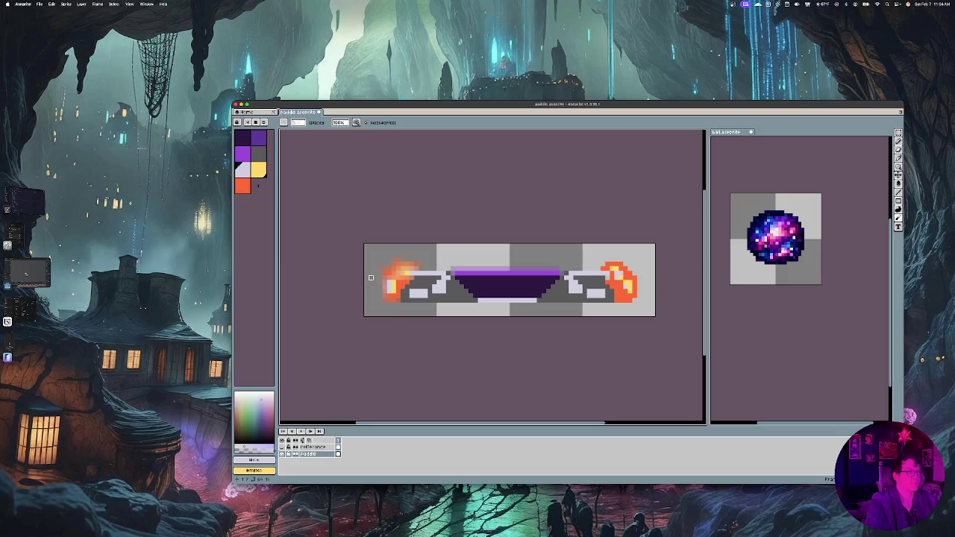
scroll(411, 281, left, 2)
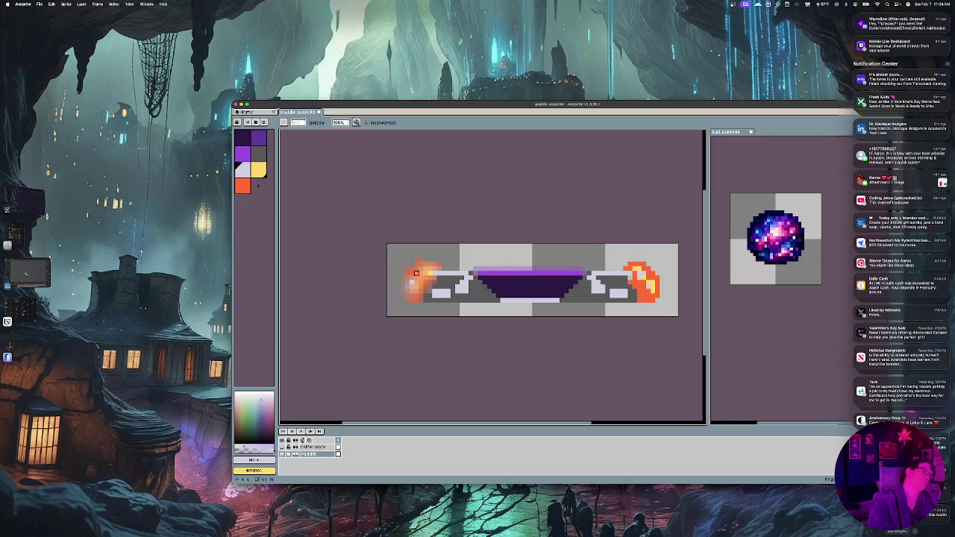
click(411, 273)
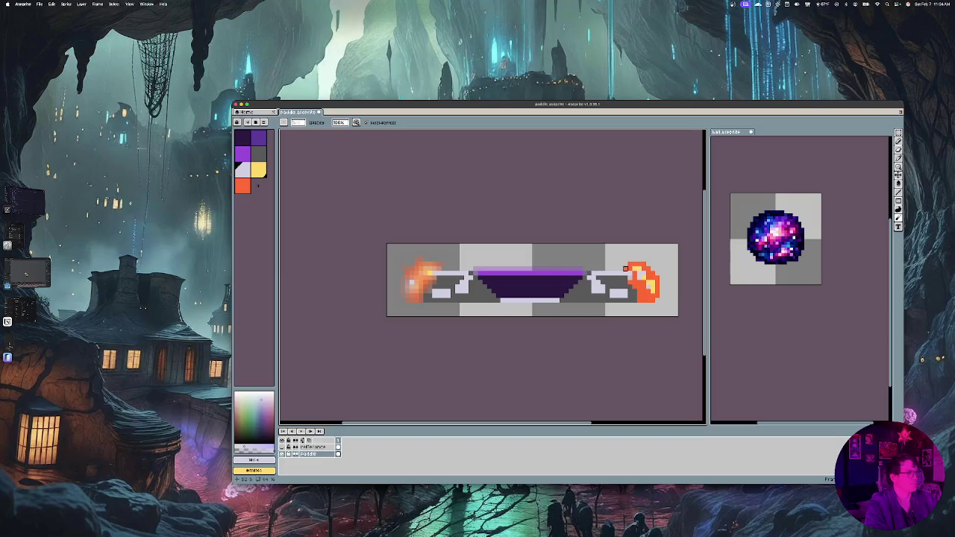
key(ctrl+z)
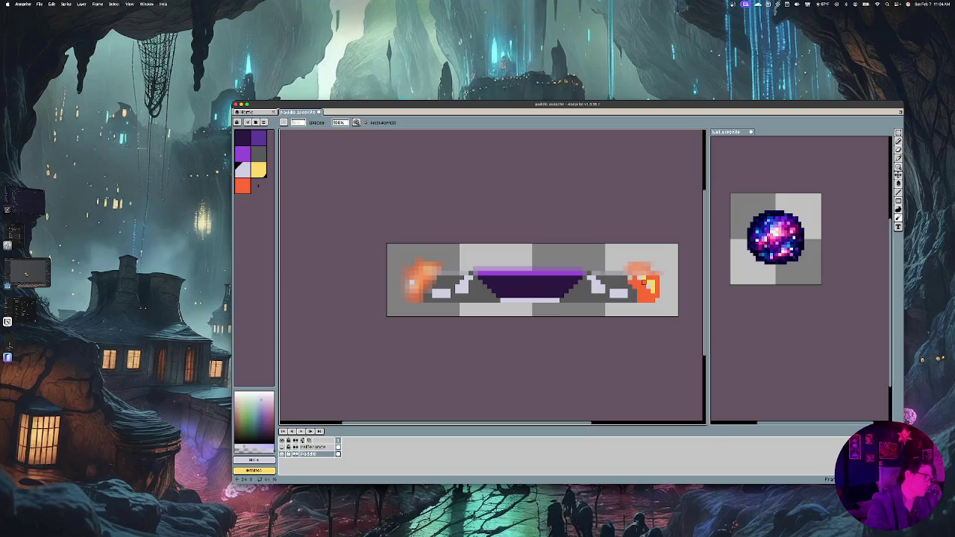
Inspect the paddle's right flame and save the sprite
scroll(630, 278, right, 5)
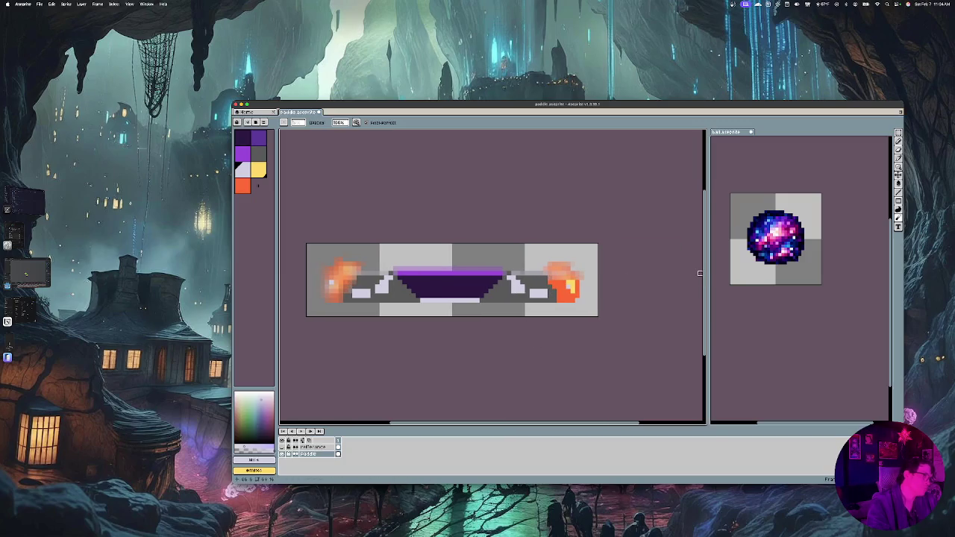
scroll(550, 282, right, 2)
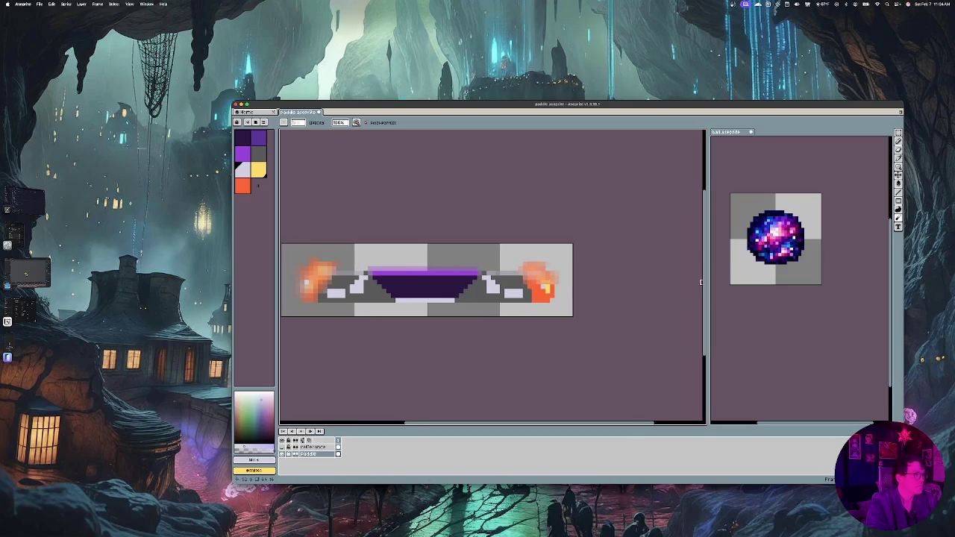
scroll(525, 286, right, 4)
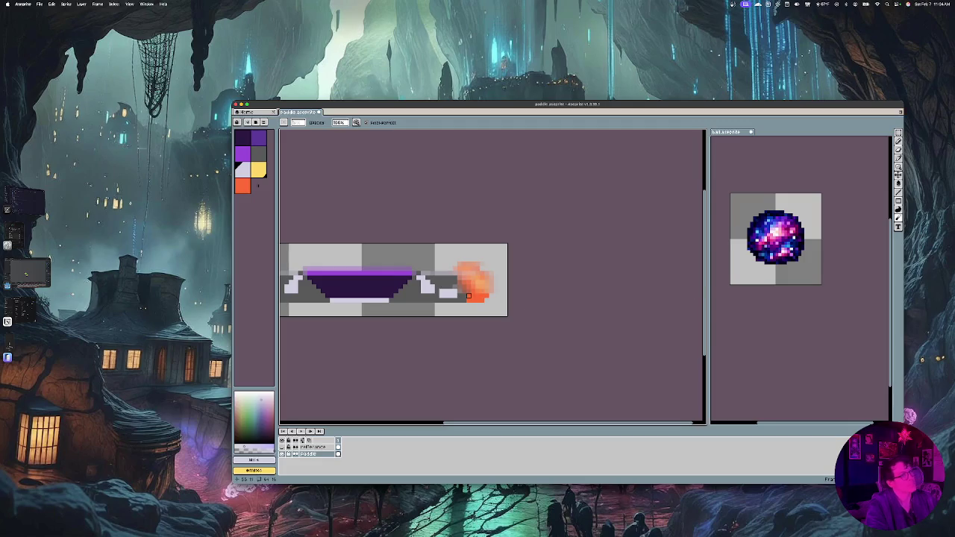
scroll(478, 313, right, 1)
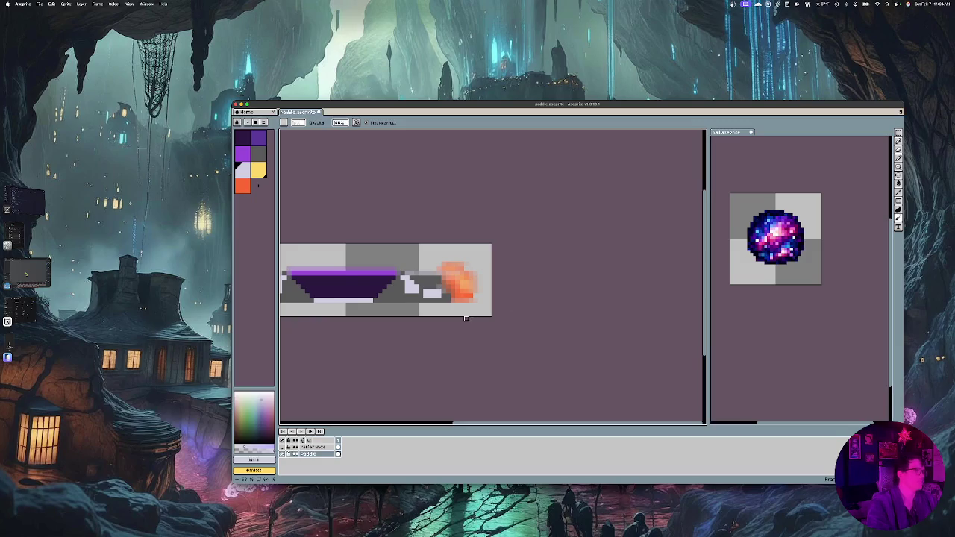
scroll(467, 318, left, 6)
scroll(467, 318, left, 2)
scroll(467, 318, up, 1)
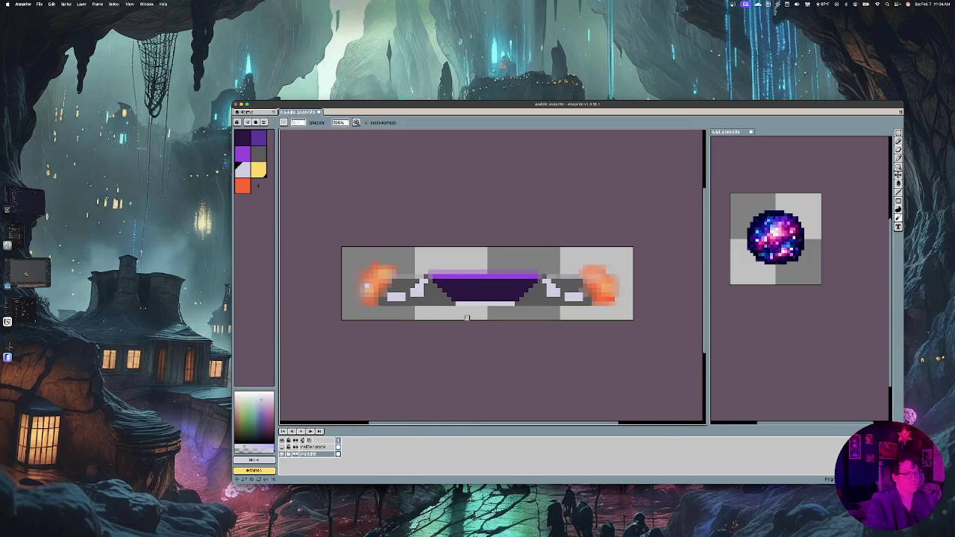
key(super+s)
Darken the light strip along the paddle's bottom with grey
scroll(508, 246, right, 2)
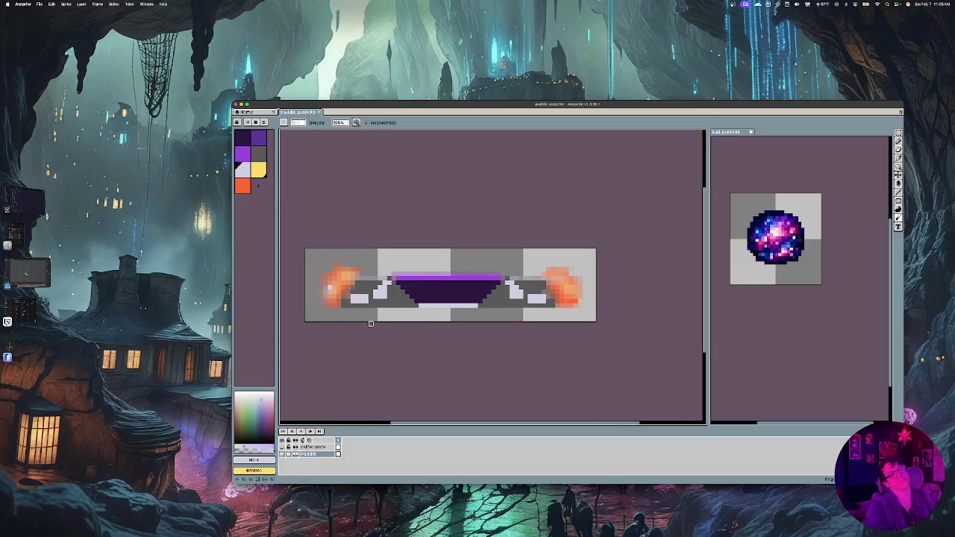
scroll(371, 338, down, 1)
scroll(371, 338, down, 2)
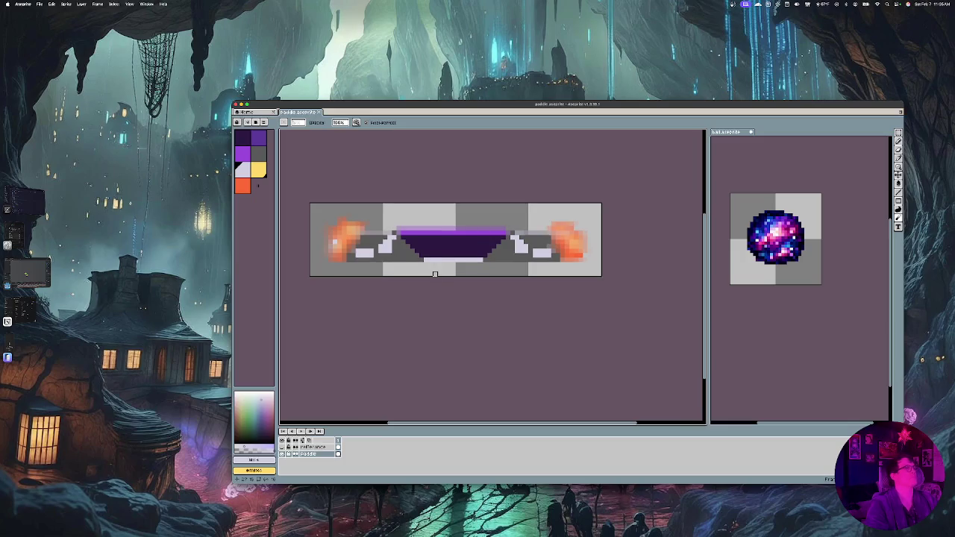
drag(426, 260, 484, 259)
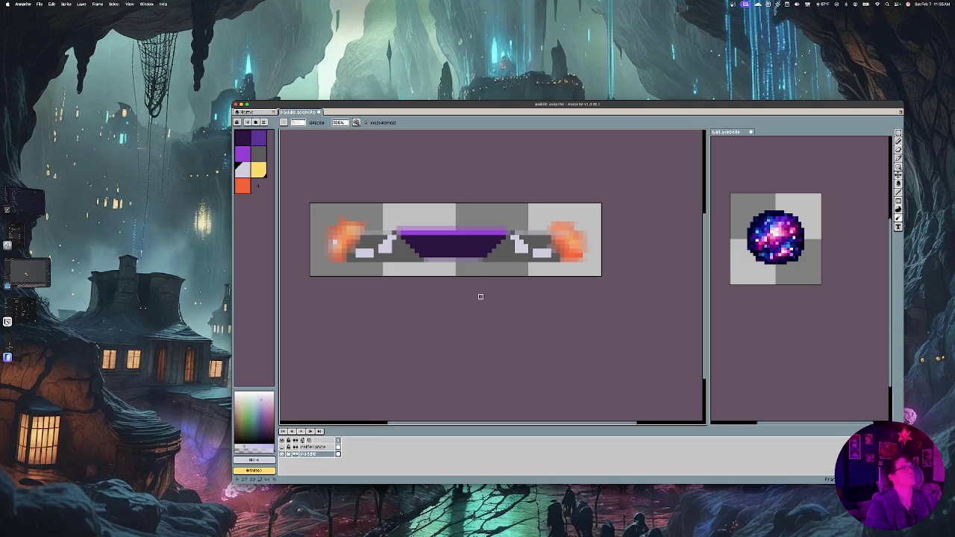
scroll(485, 268, up, 5)
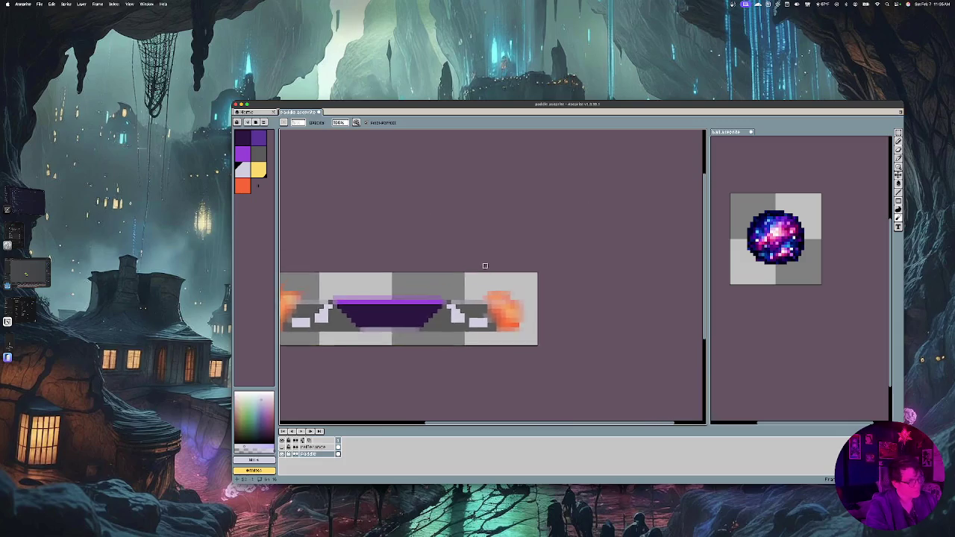
scroll(485, 265, left, 2)
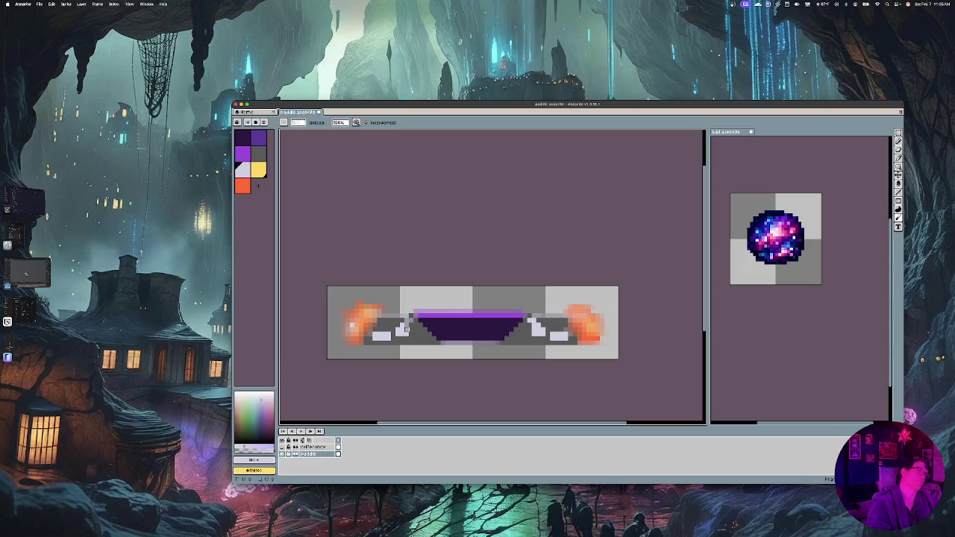
Darken and blend the light grey pixels on the paddle's left wing
drag(406, 334, 398, 334)
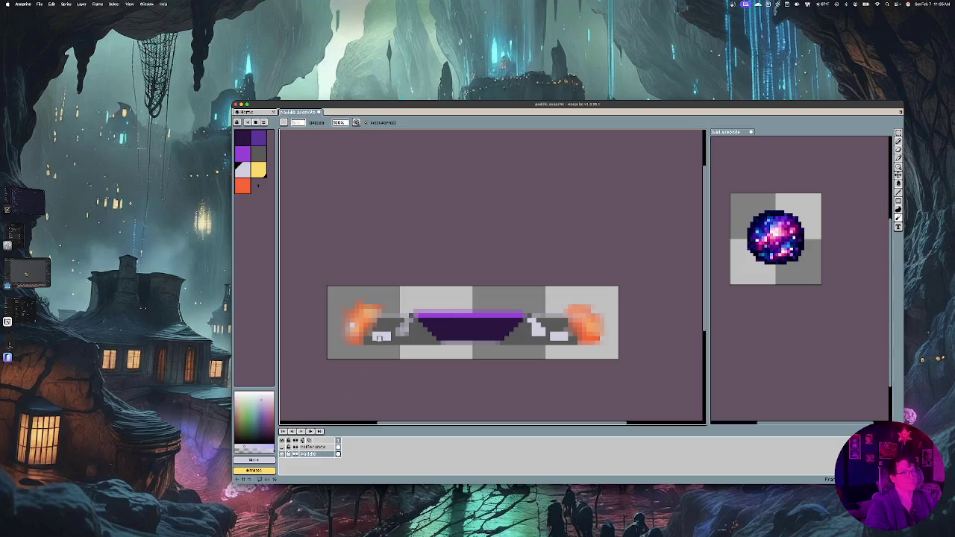
click(375, 336)
drag(376, 335, 386, 334)
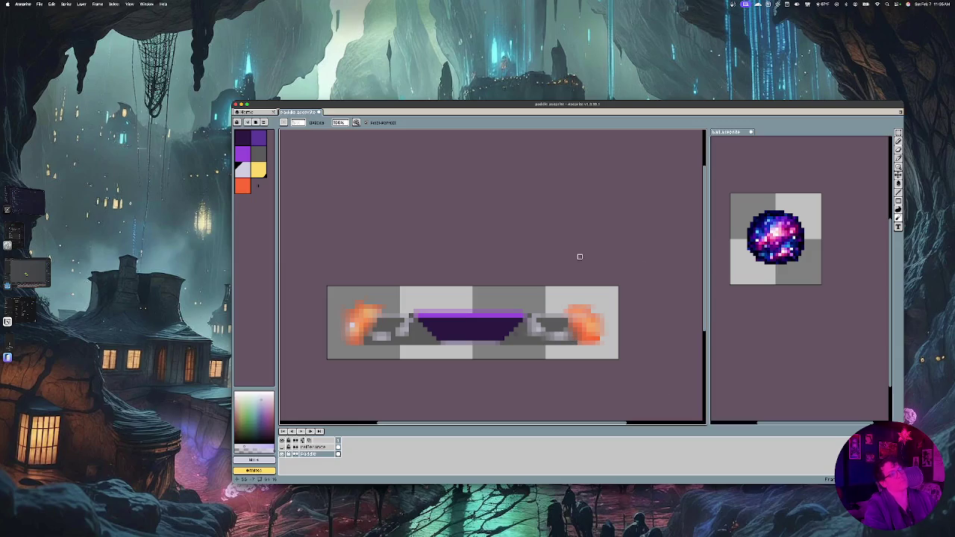
Save paddle.aseprite and zoom out to preview the paddle at small size
key(super+s)
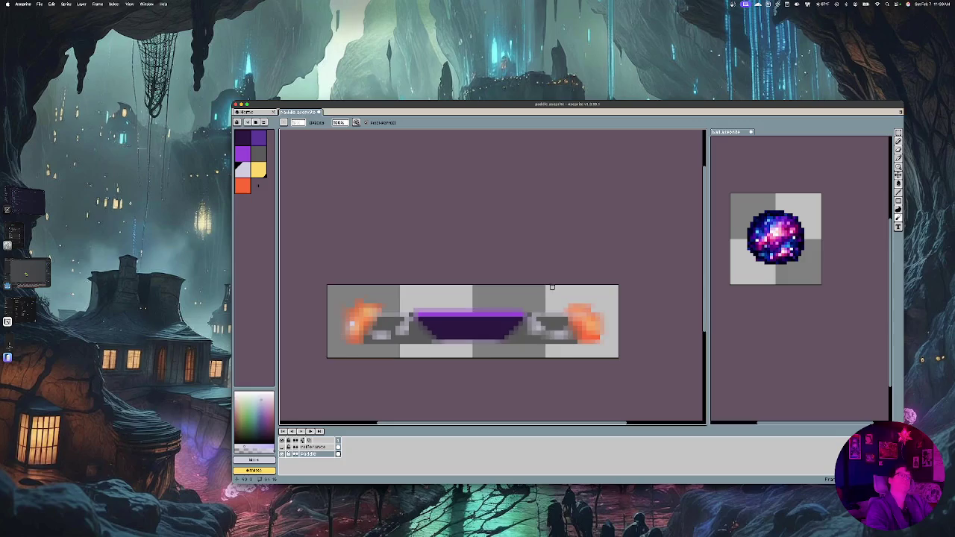
scroll(553, 287, down, 2)
key(ctrl+s)
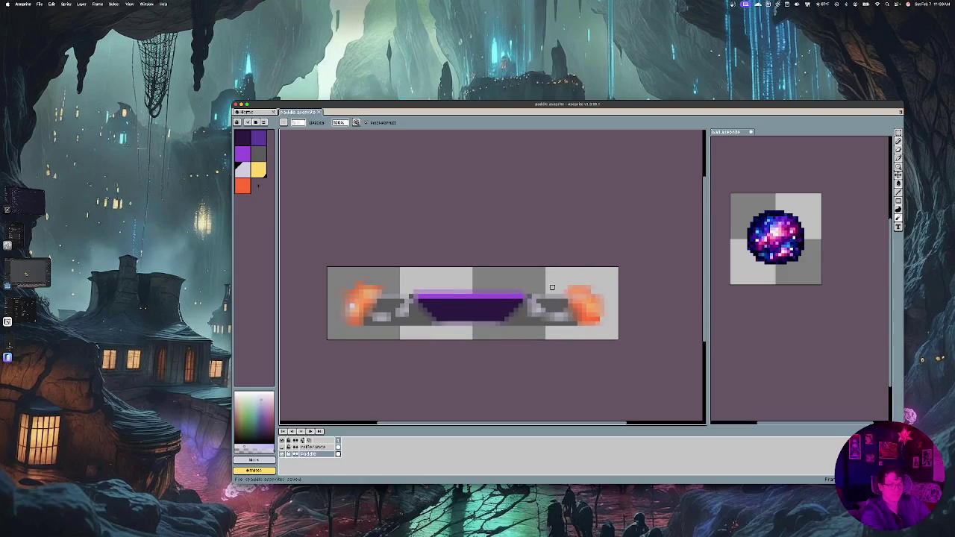
key(1)
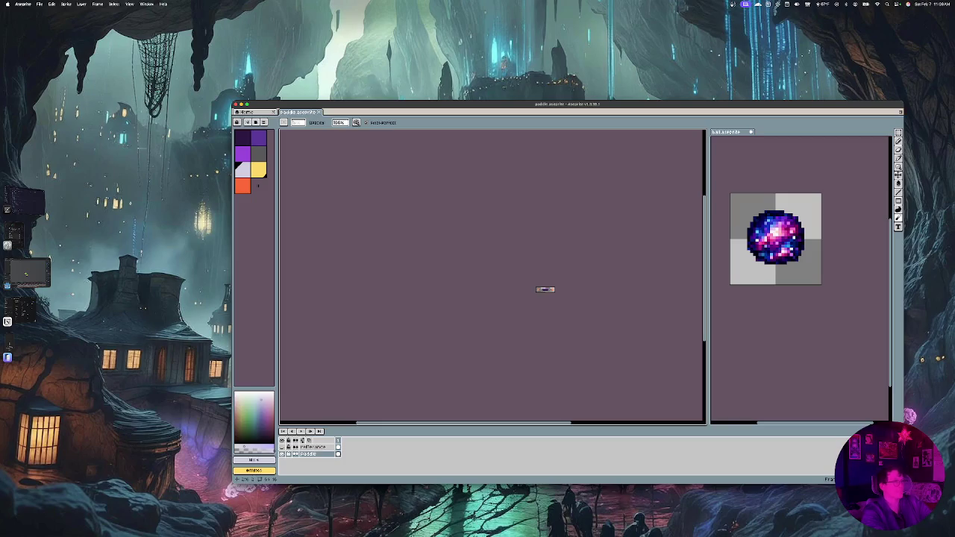
scroll(556, 289, up, 1)
scroll(559, 291, up, 2)
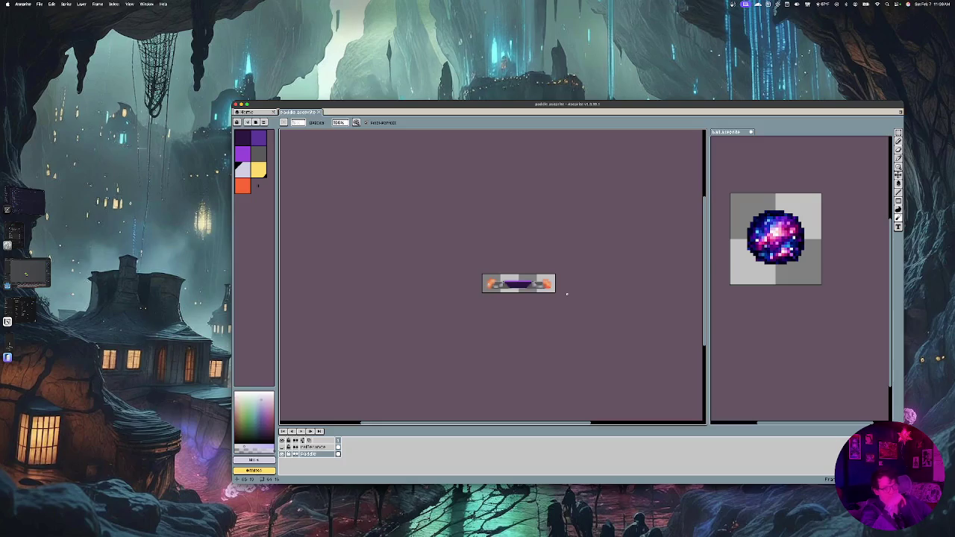
Delete the reference layer from the timeline and save paddle.aseprite
key(ctrl+s)
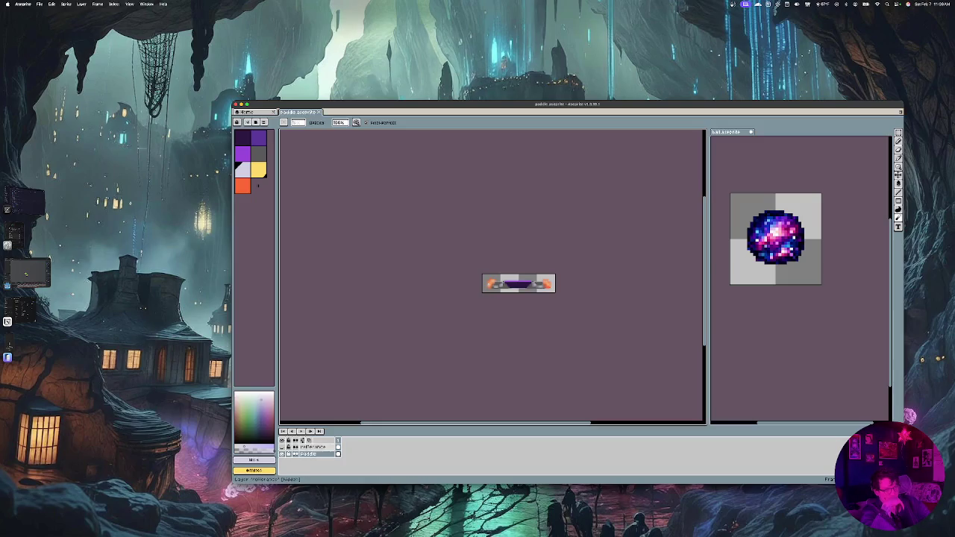
click(309, 446)
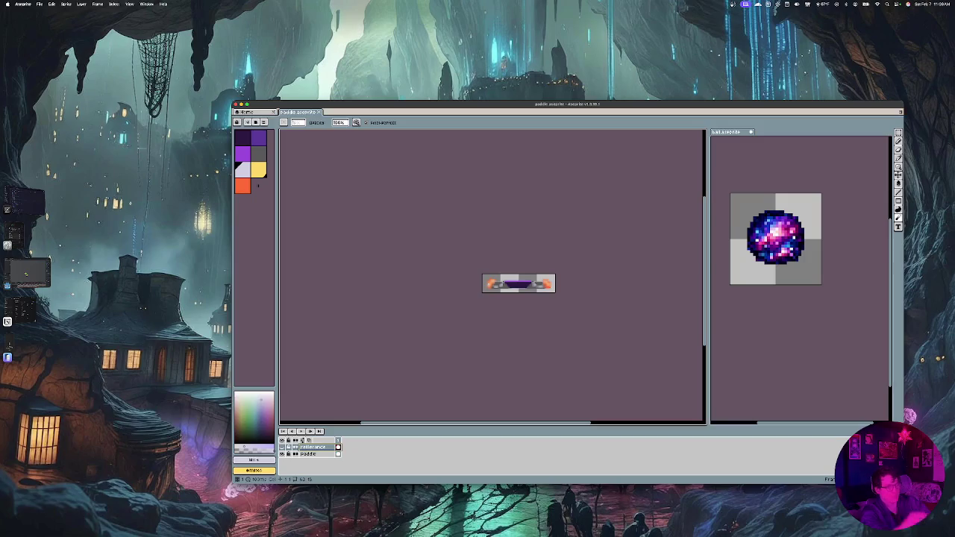
key(Delete)
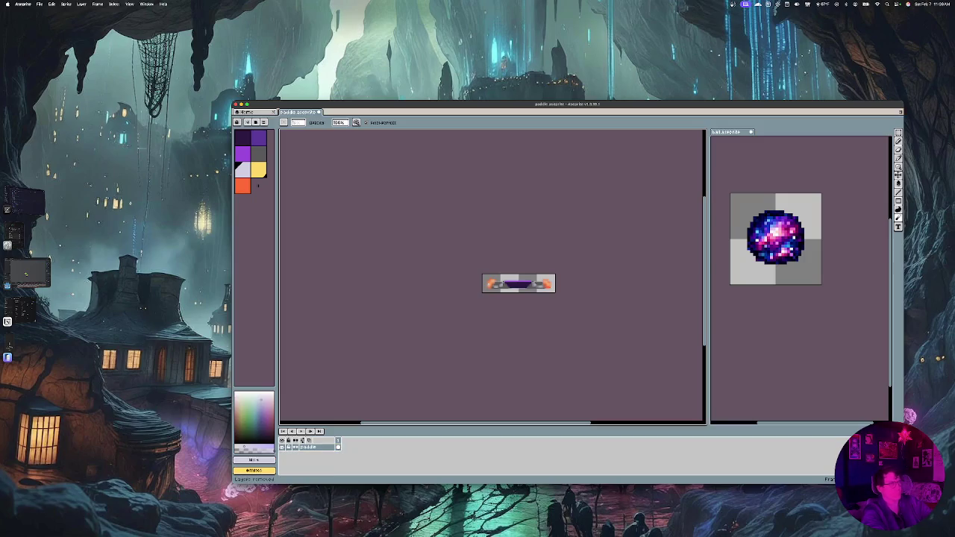
key(super+s)
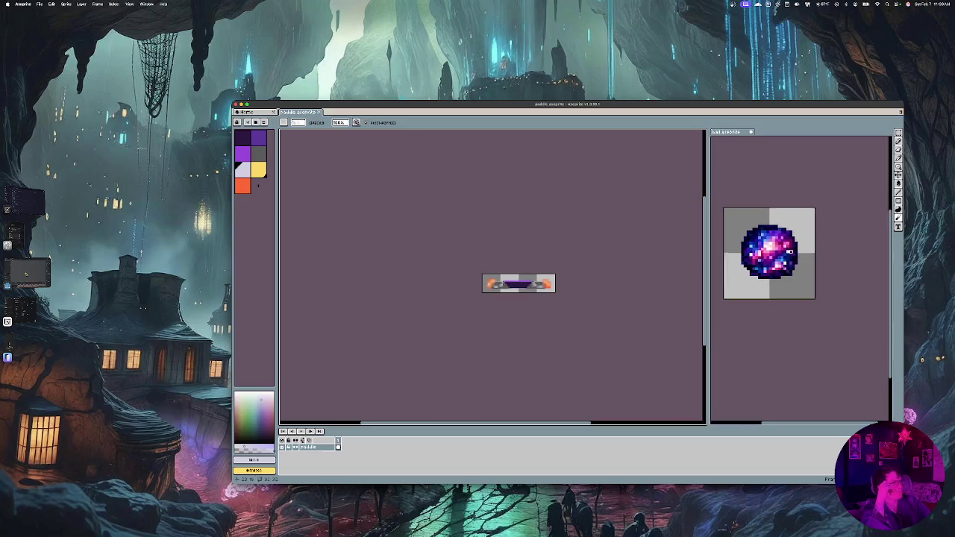
Widen the canvas area for the ball sprite and scroll around the view
scroll(791, 250, up, 5)
scroll(793, 249, up, 2)
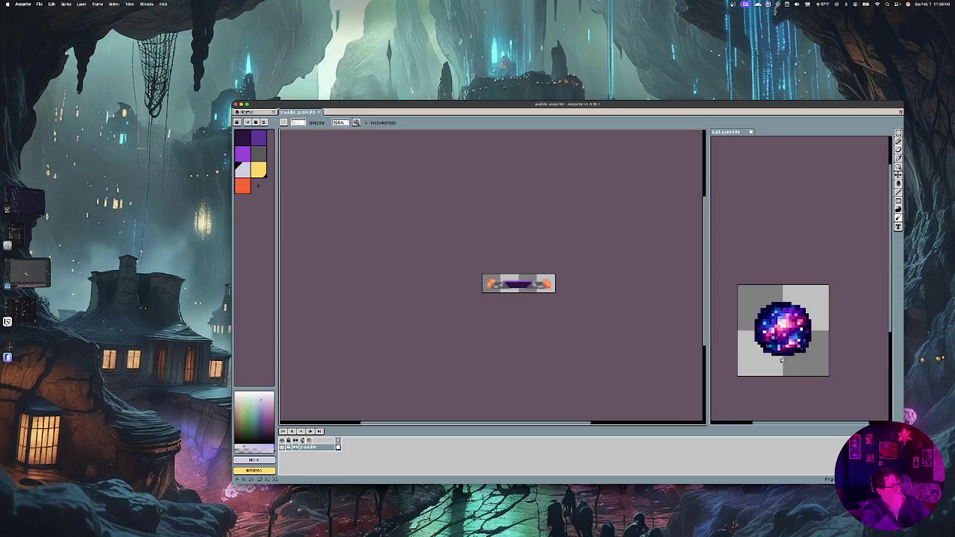
scroll(782, 361, up, 1)
scroll(750, 330, up, 1)
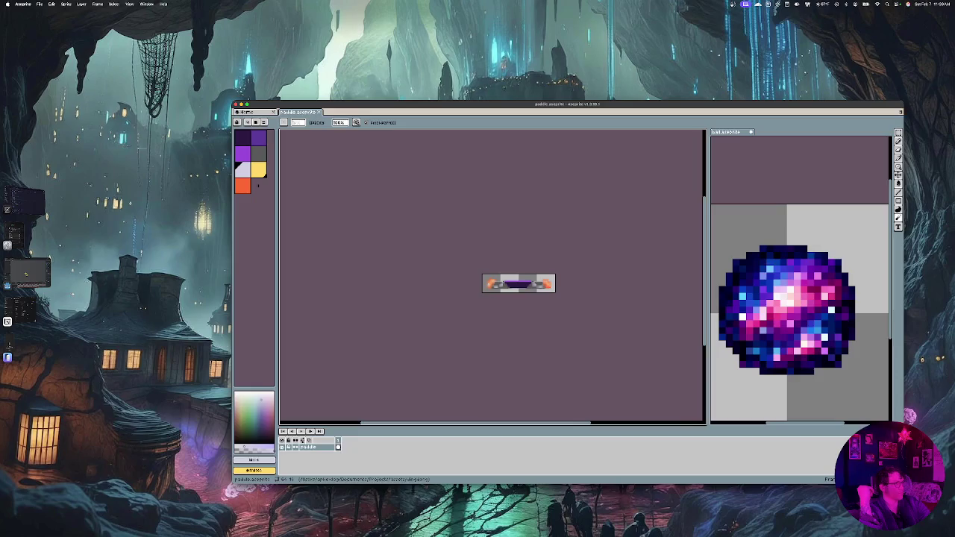
mouse_move(706, 276)
mouse_down()
mouse_move(362, 276)
mouse_move(388, 276)
mouse_up()
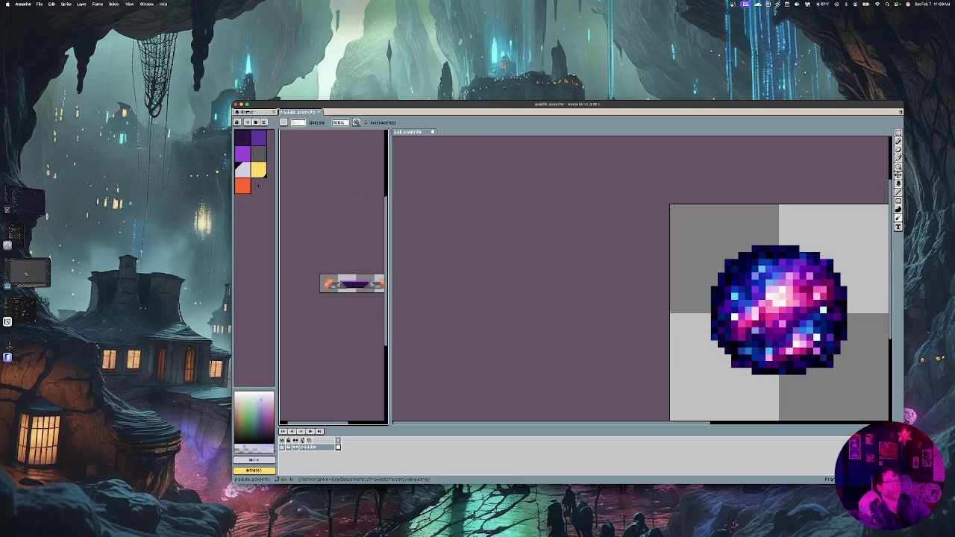
scroll(340, 363, right, 2)
scroll(343, 360, left, 1)
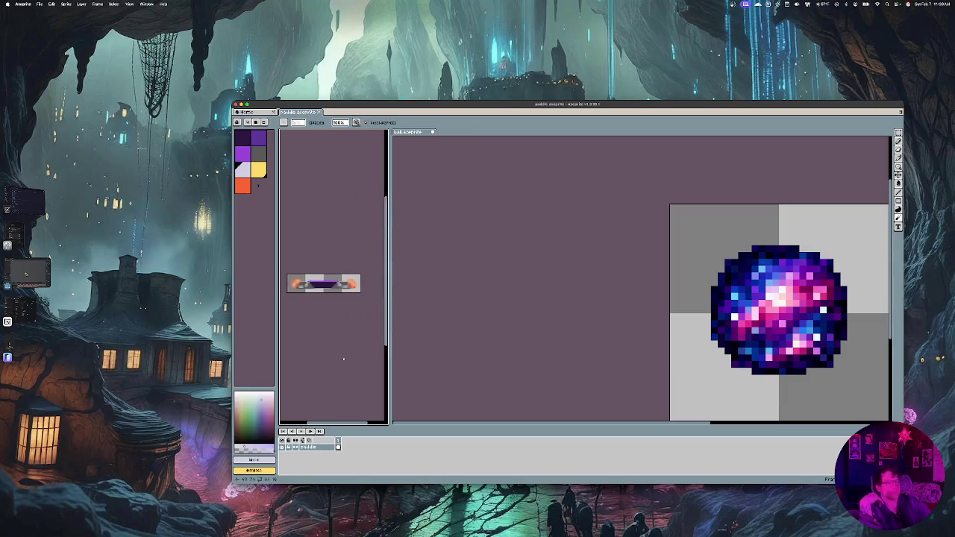
scroll(342, 359, left, 1)
scroll(707, 248, right, 5)
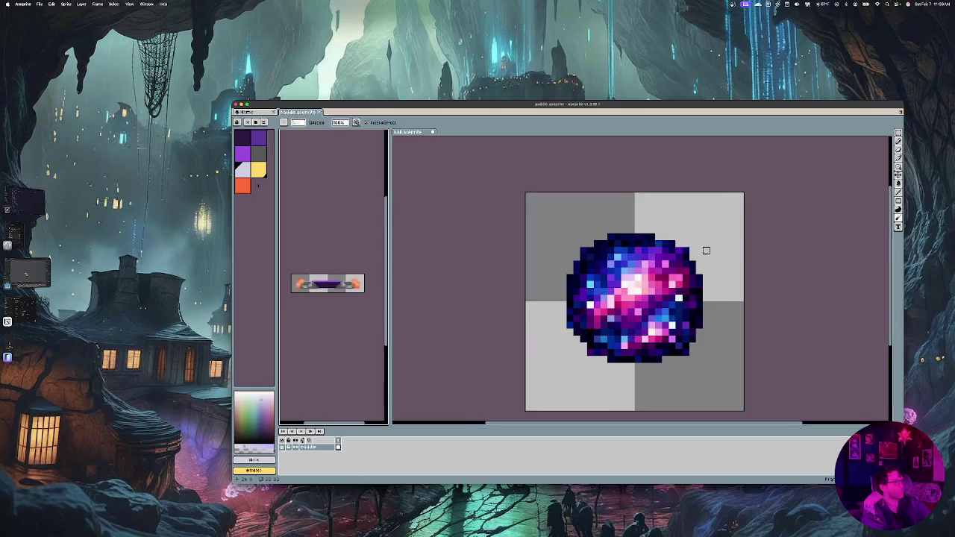
scroll(706, 249, right, 1)
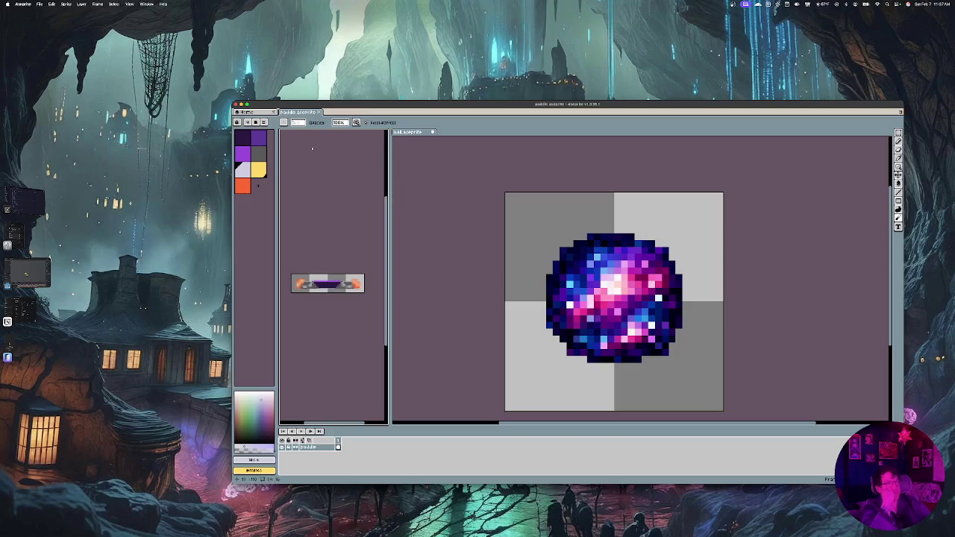
Try the purple, lighter purple and lavender palette colours, then switch to ball.aseprite
click(257, 138)
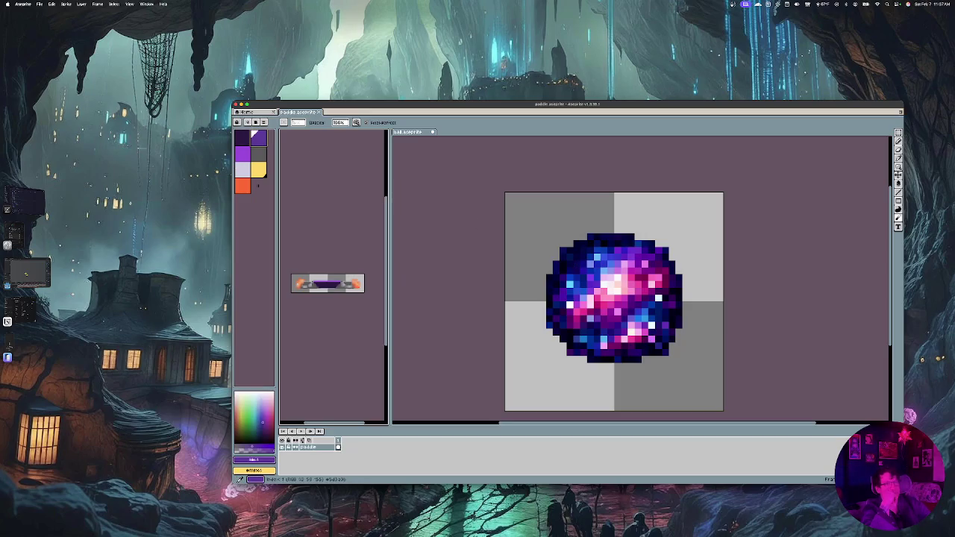
click(243, 153)
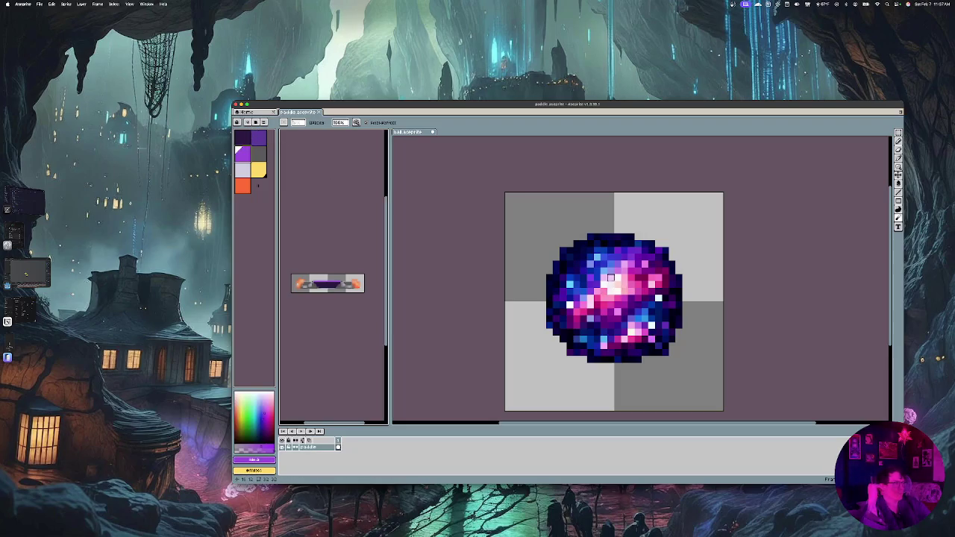
click(242, 169)
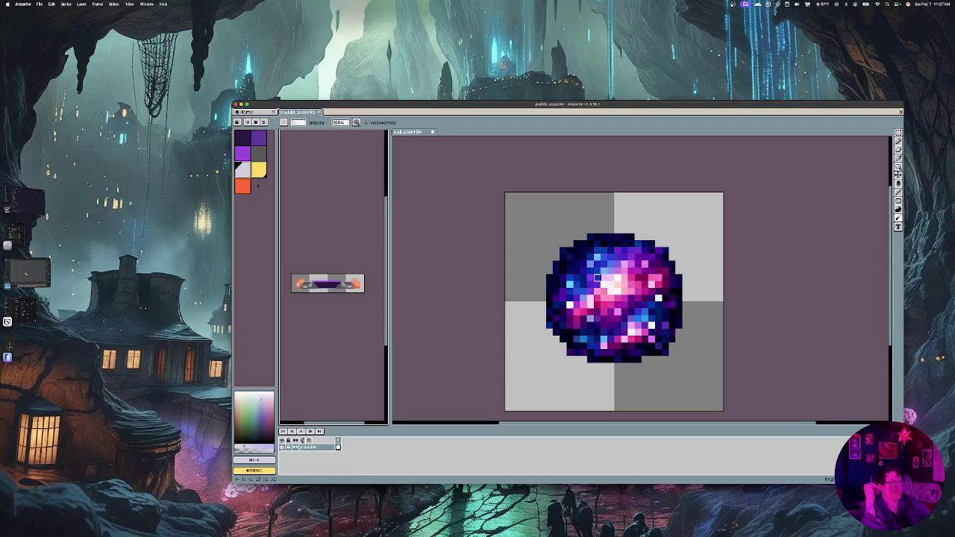
click(617, 291)
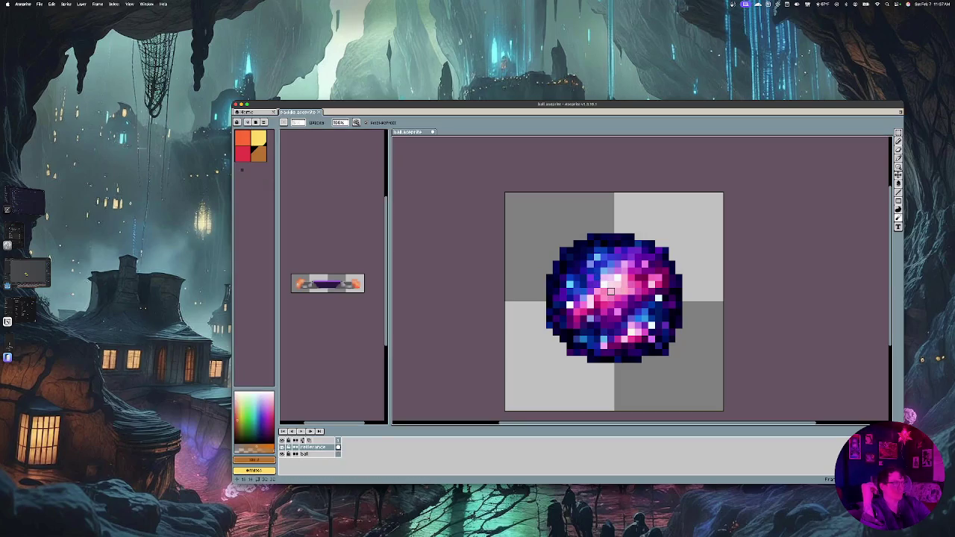
key(b)
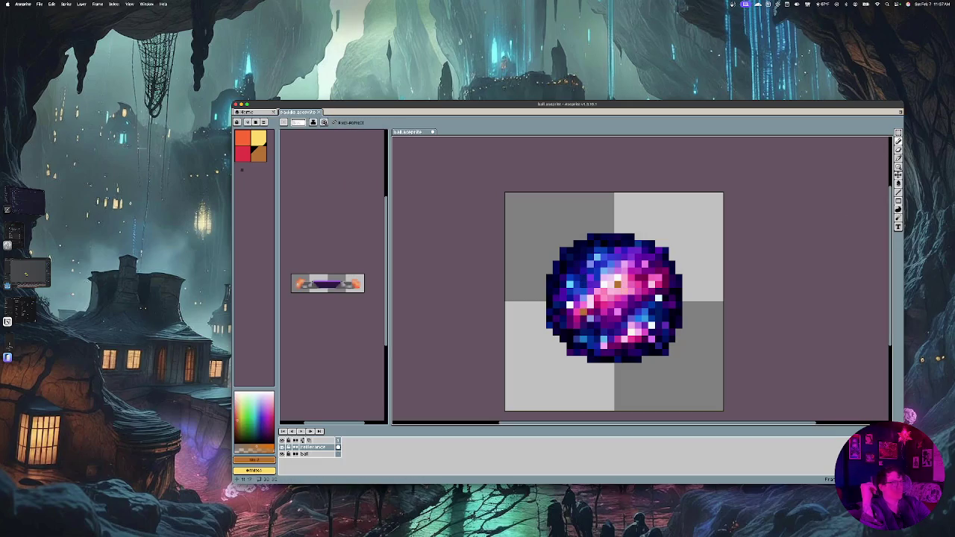
drag(611, 291, 618, 305)
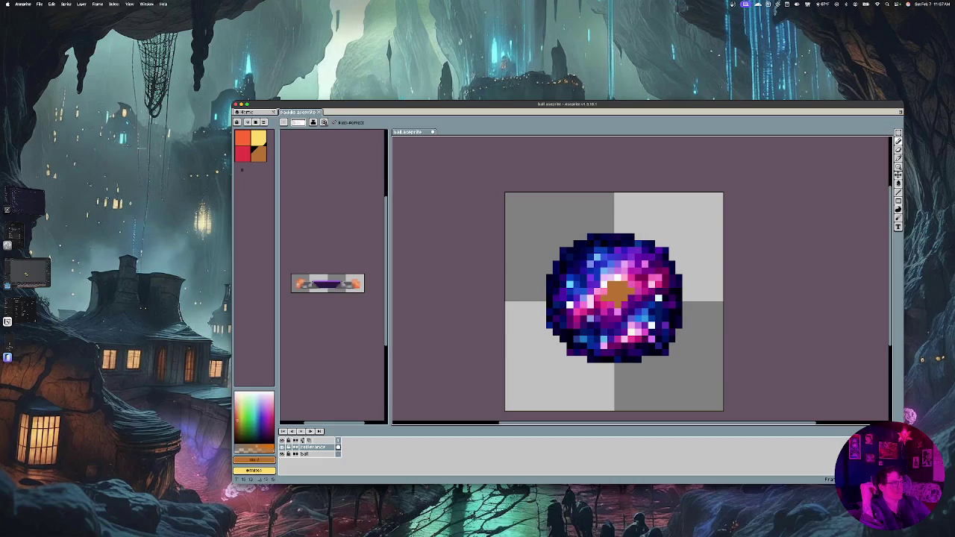
click(242, 154)
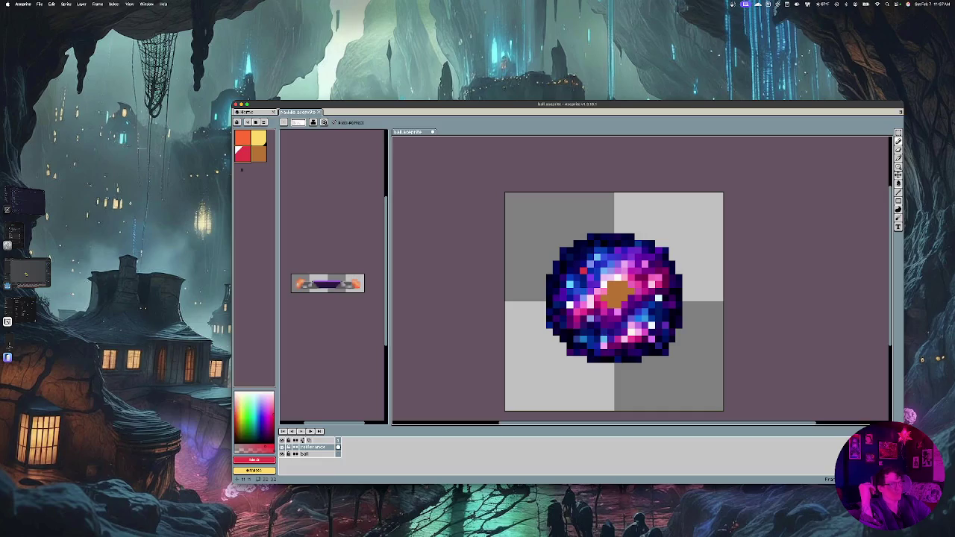
key(ctrl+z)
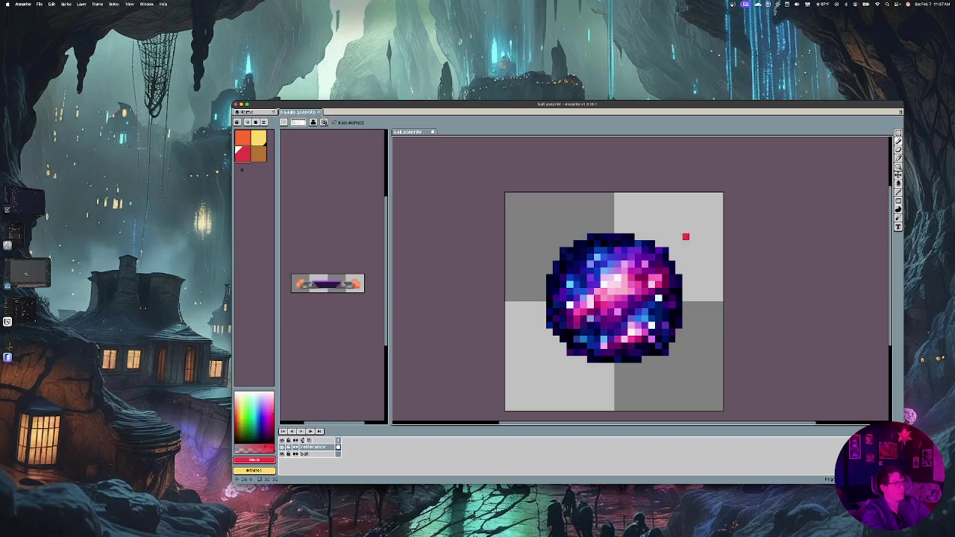
click(897, 182)
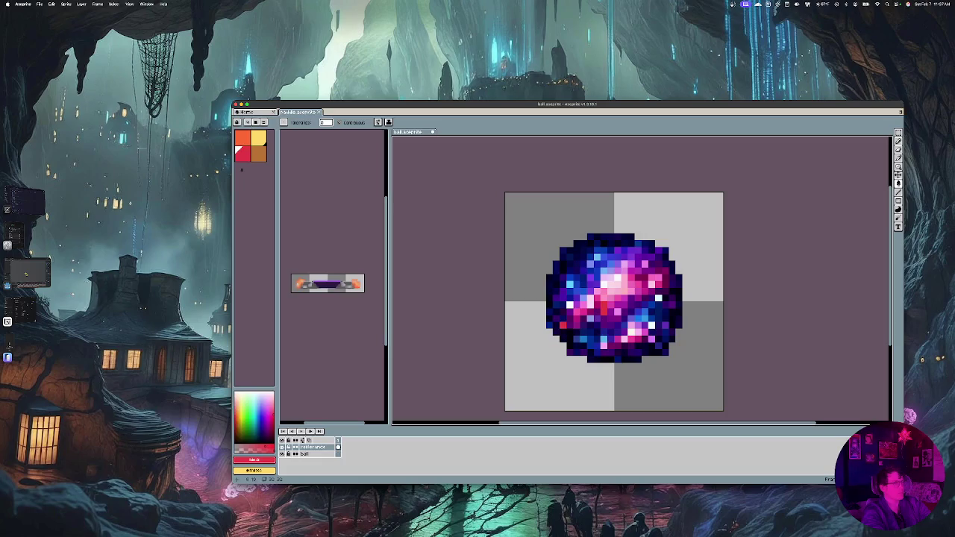
click(304, 453)
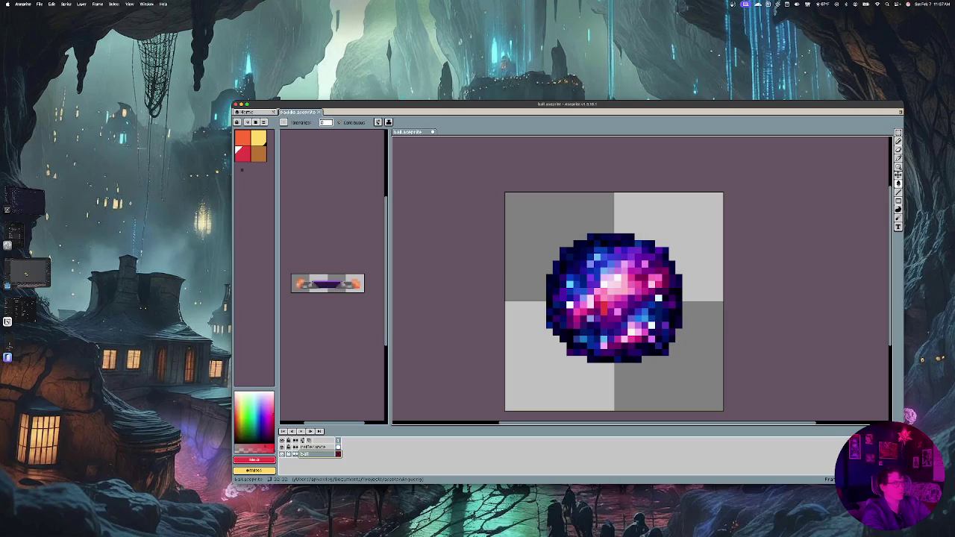
key(g)
click(645, 400)
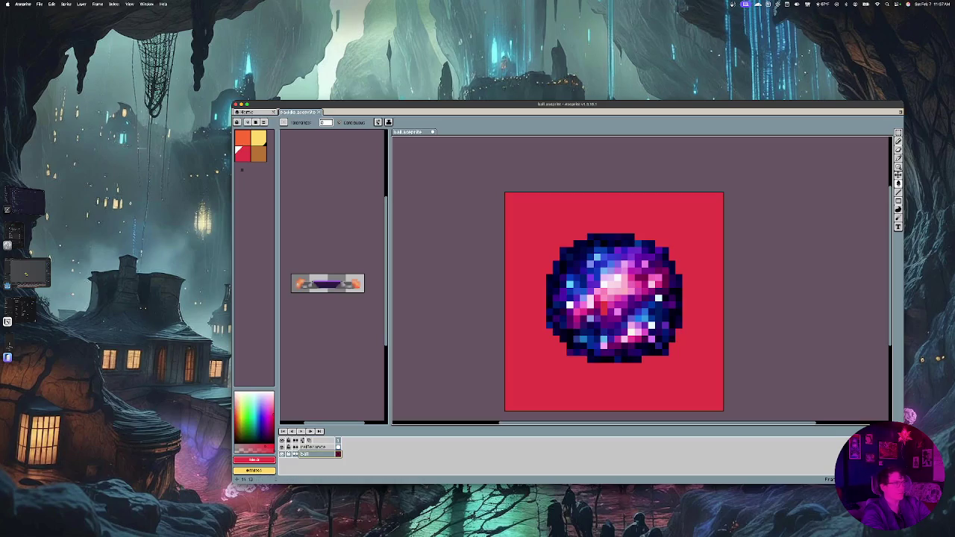
key(ctrl+z)
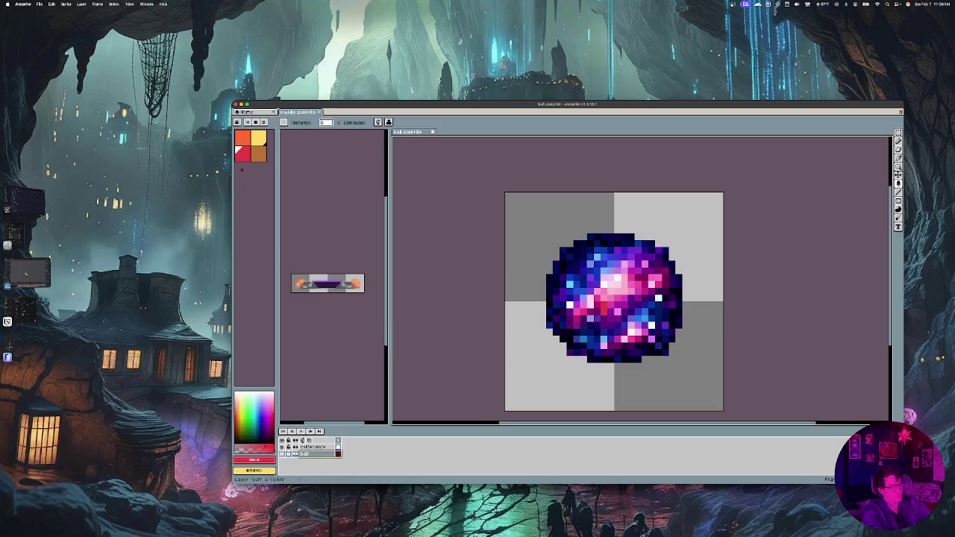
Lower the reference layer's cel opacity to about 39% in Cel Properties
click(308, 446)
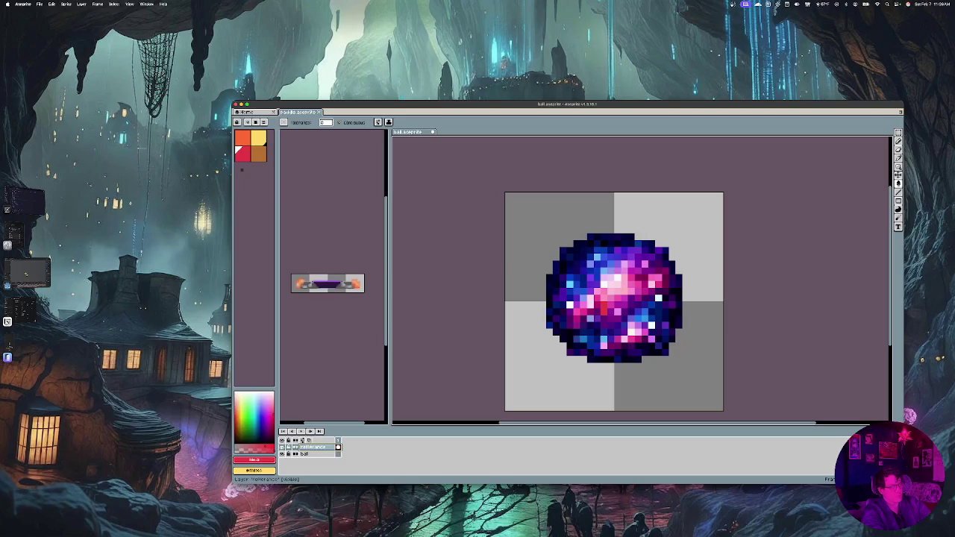
double_click(338, 447)
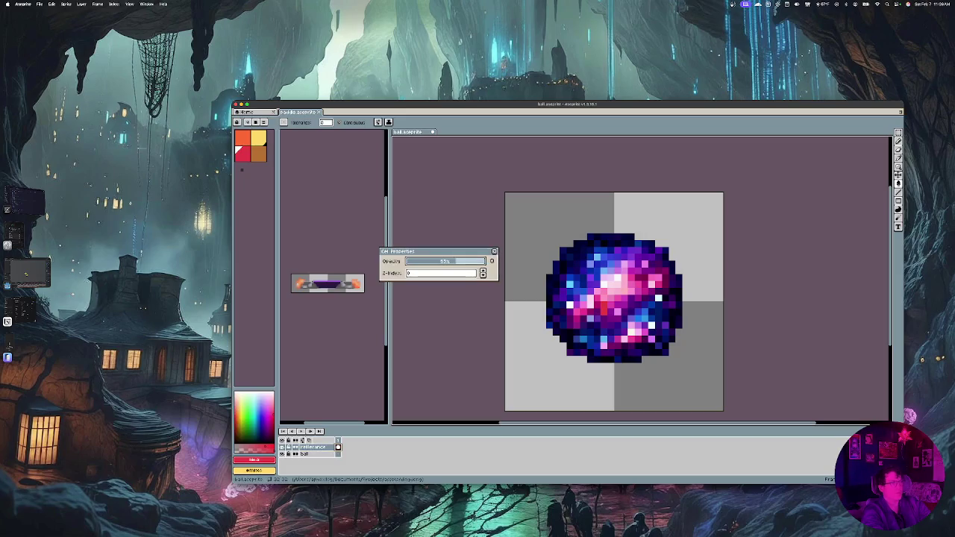
drag(462, 261, 437, 261)
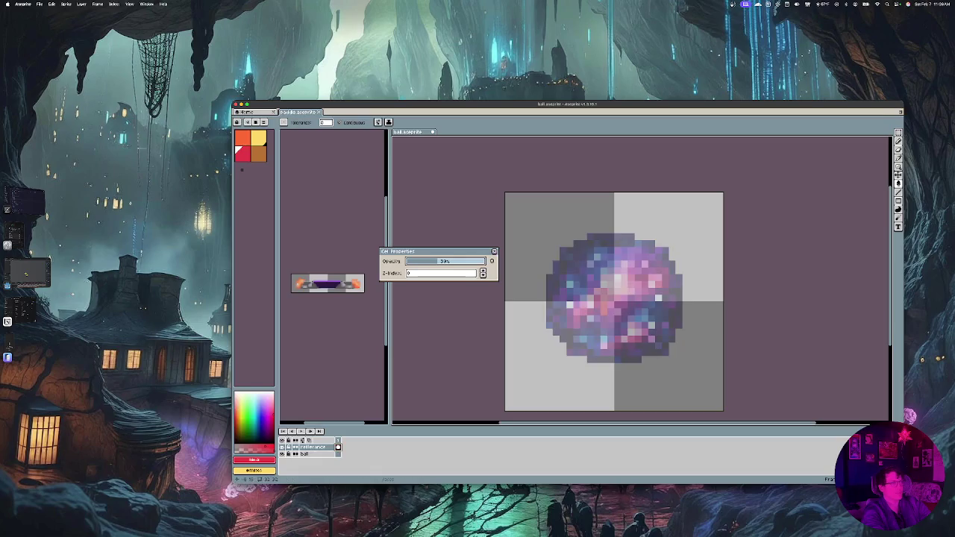
click(494, 252)
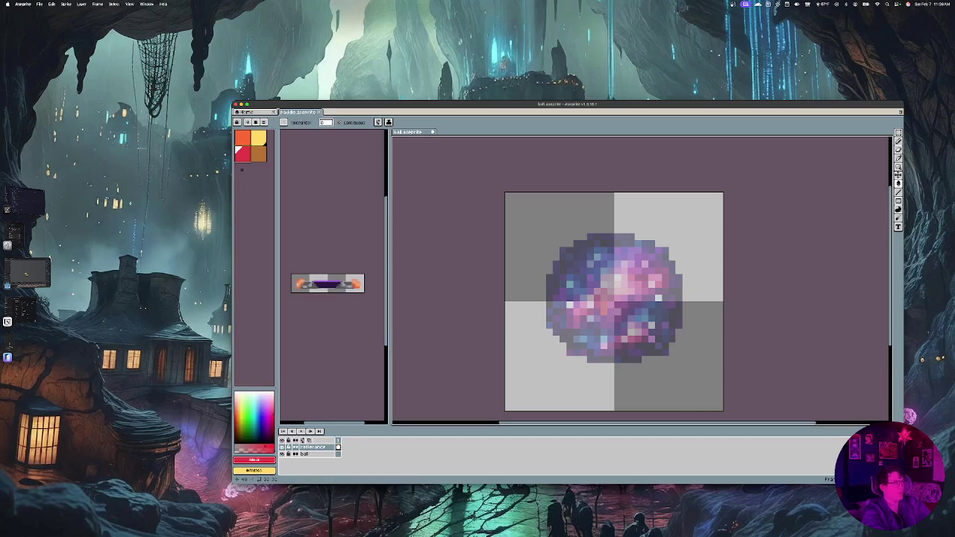
click(898, 158)
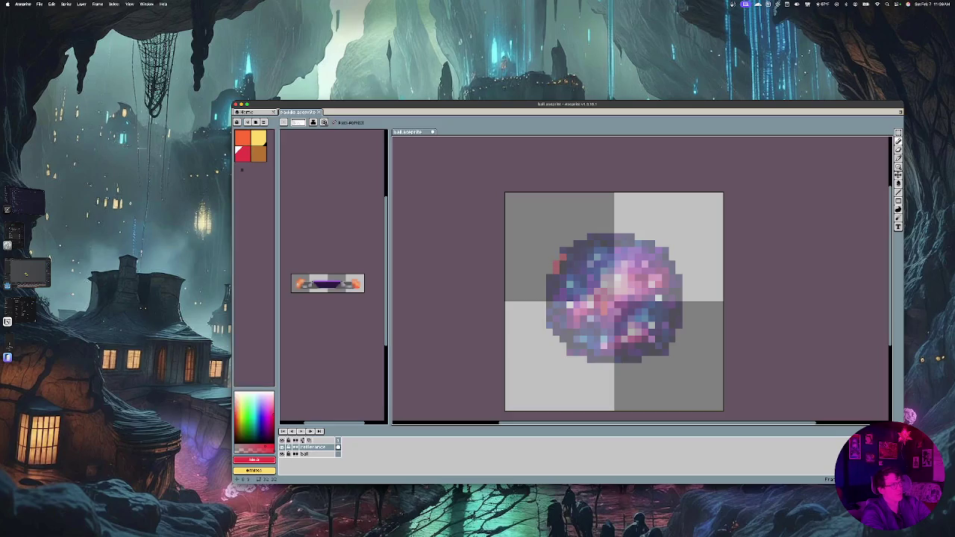
Trace the red outline from the ball's upper-left edge across the top and down its right side
mouse_move(563, 257)
mouse_down()
mouse_move(590, 237)
mouse_move(619, 236)
mouse_up()
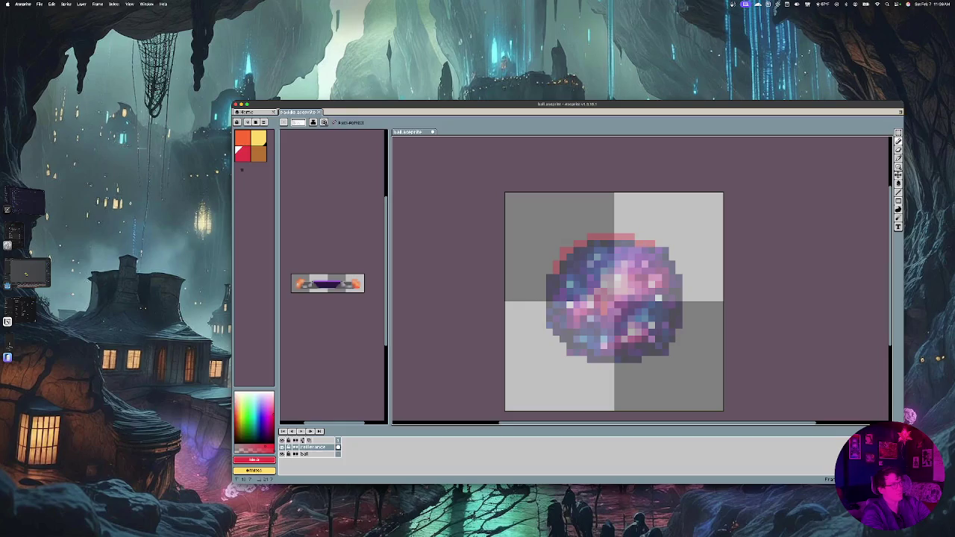
click(662, 250)
click(665, 264)
click(672, 264)
click(679, 278)
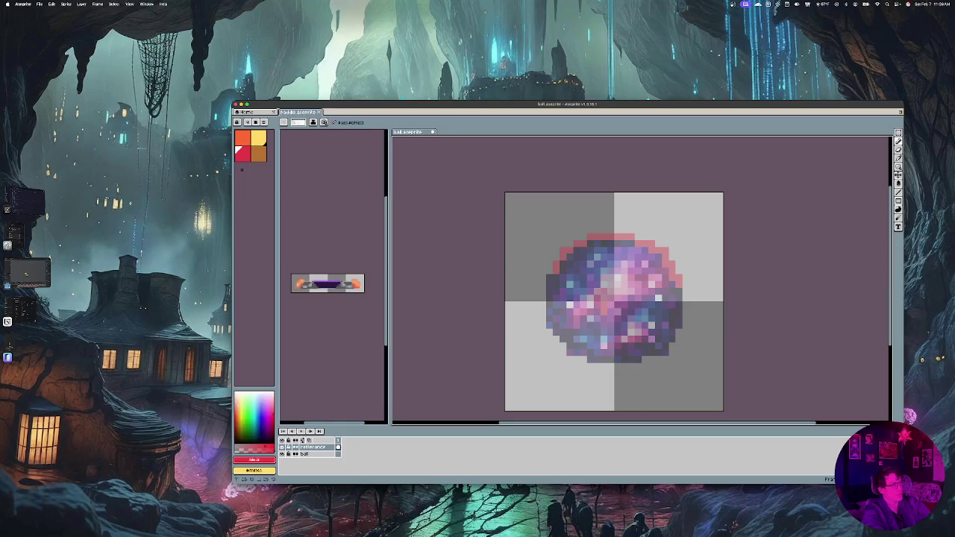
click(680, 295)
drag(679, 306, 679, 312)
click(679, 319)
click(679, 326)
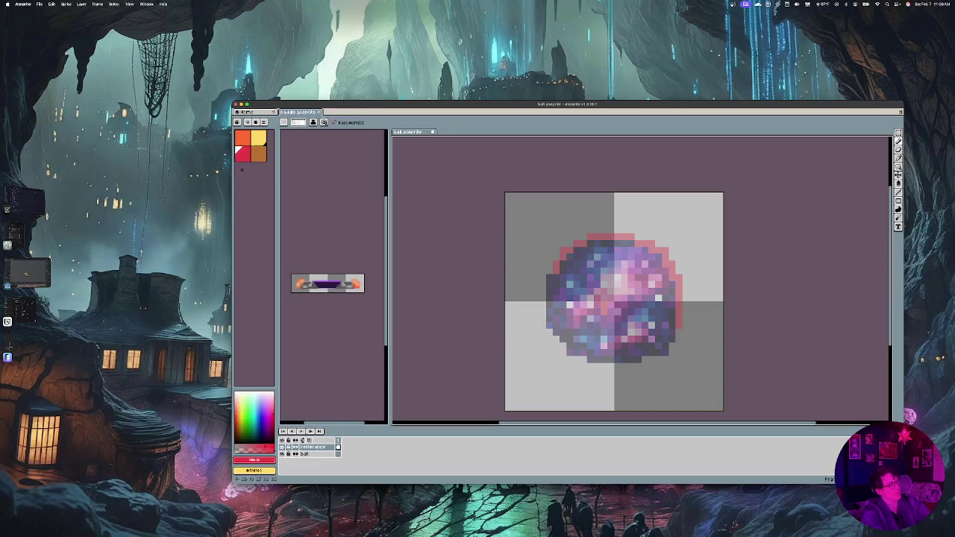
click(672, 332)
click(672, 339)
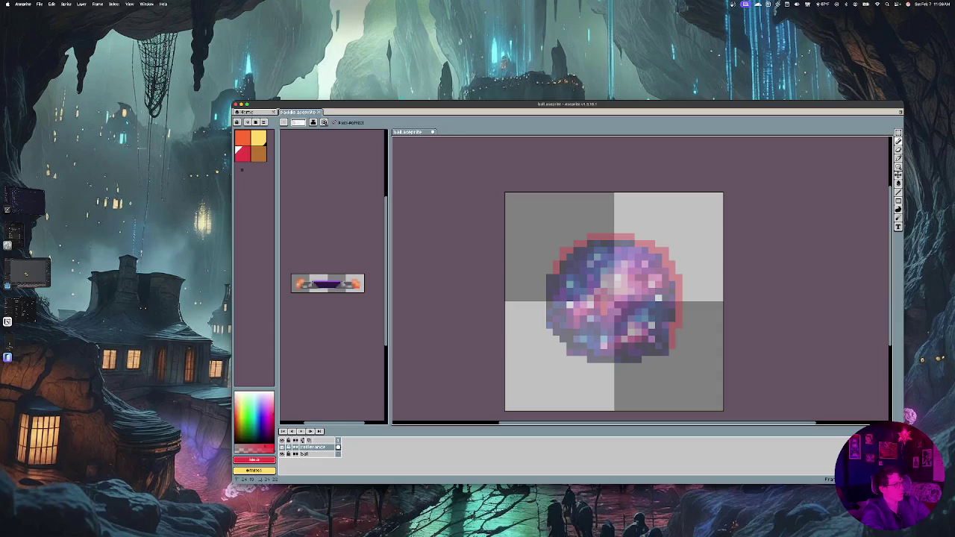
Continue the red outline along the ball's bottom and up its left edge to close it
key(v)
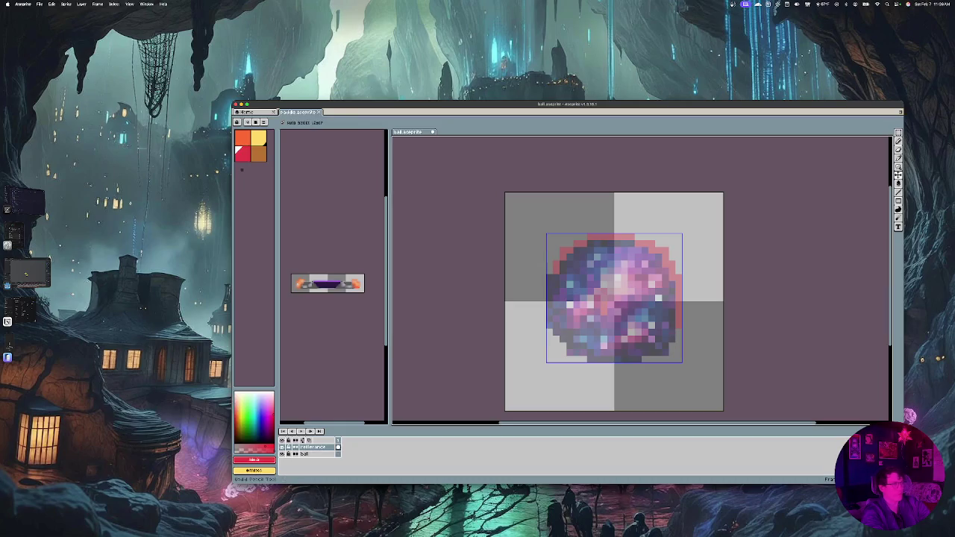
key(b)
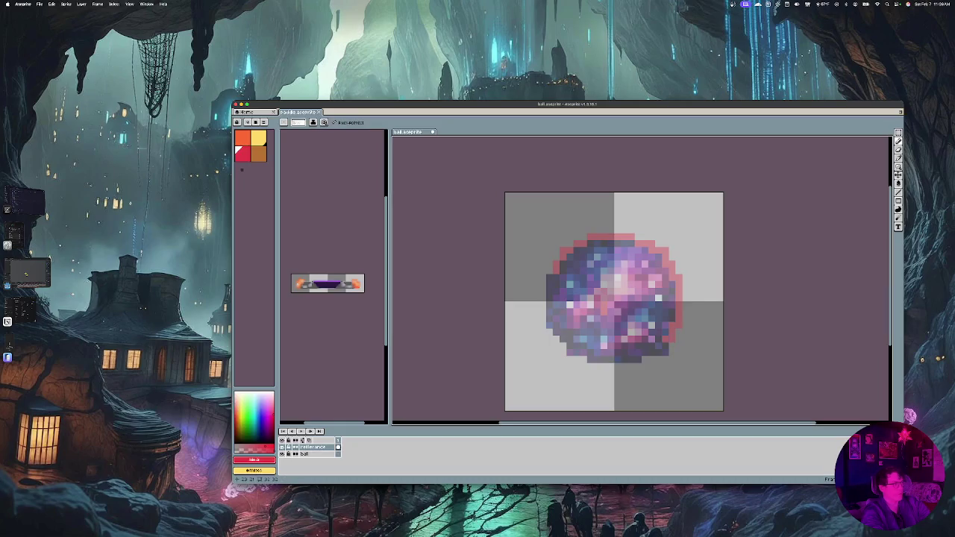
click(666, 349)
drag(651, 353, 570, 353)
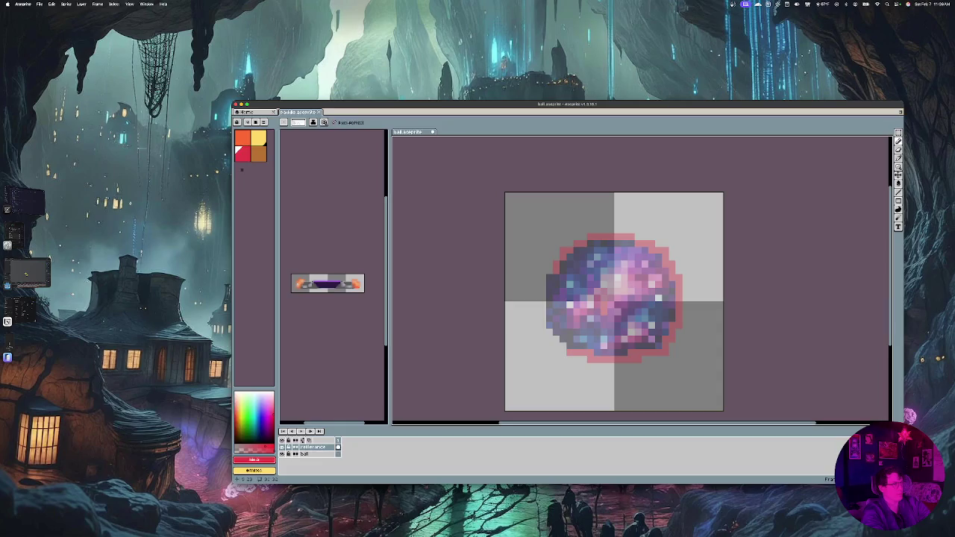
click(570, 345)
click(556, 325)
drag(550, 320, 550, 291)
click(550, 278)
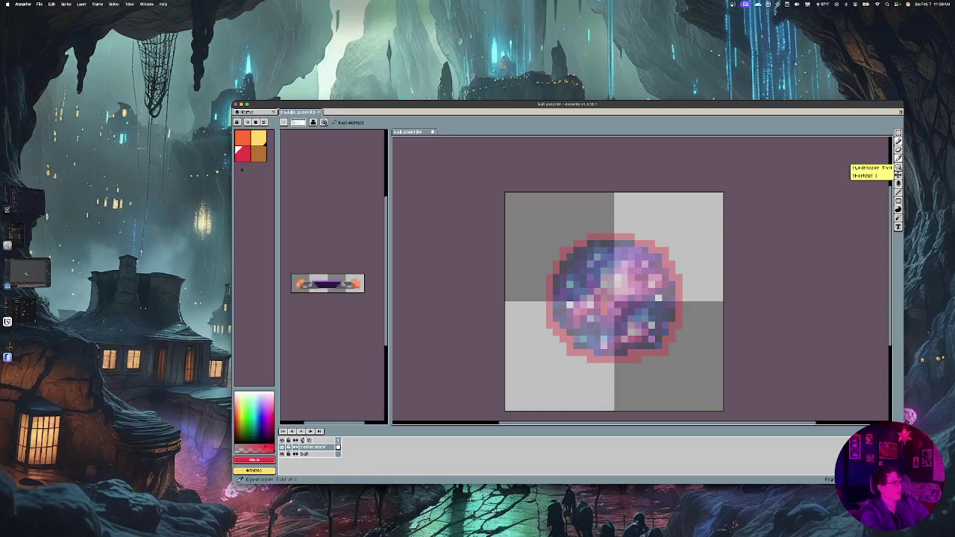
click(898, 183)
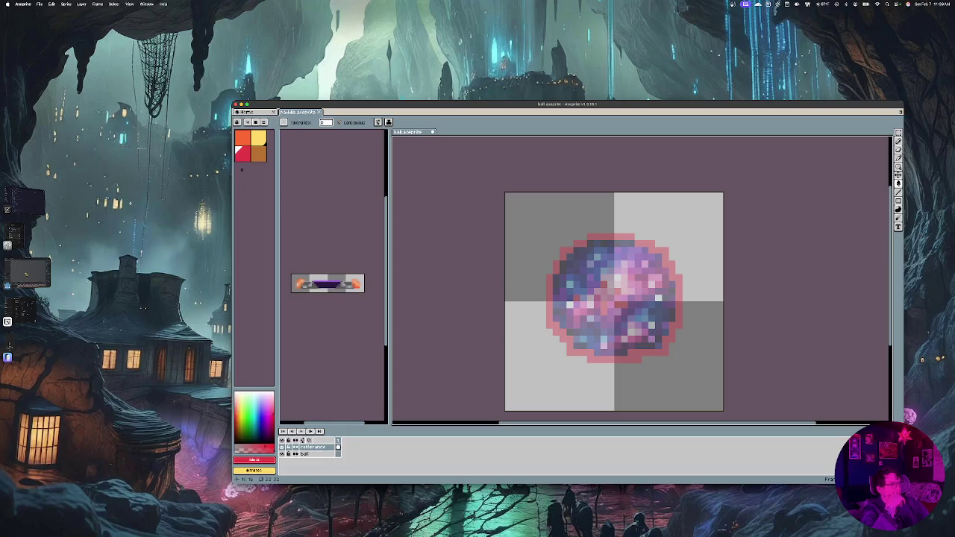
On the ball layer, try a red fill around the ball and undo it
click(306, 453)
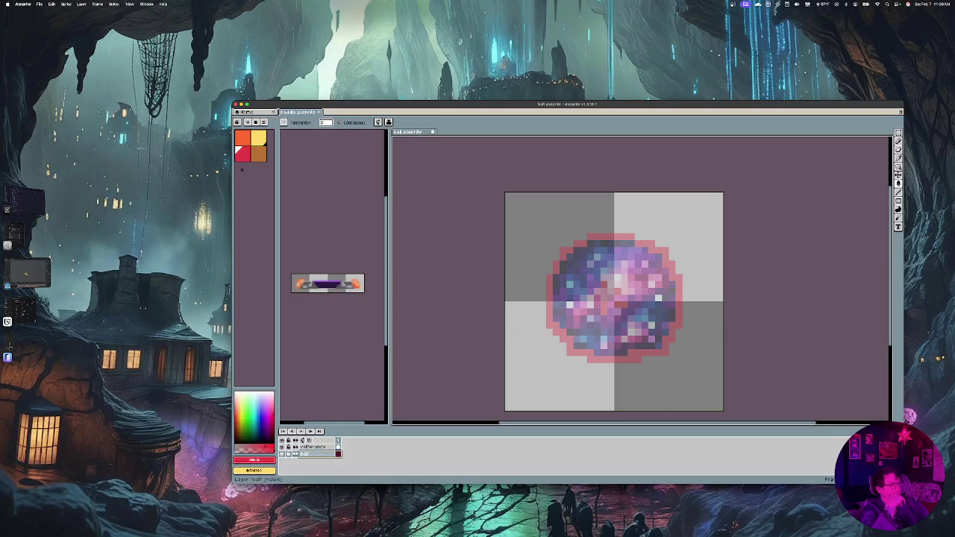
click(570, 366)
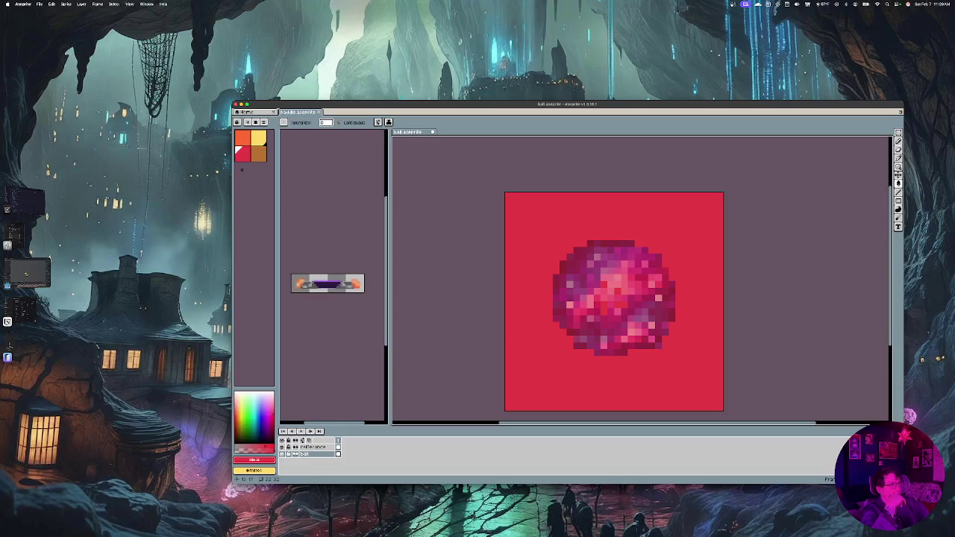
key(ctrl+z)
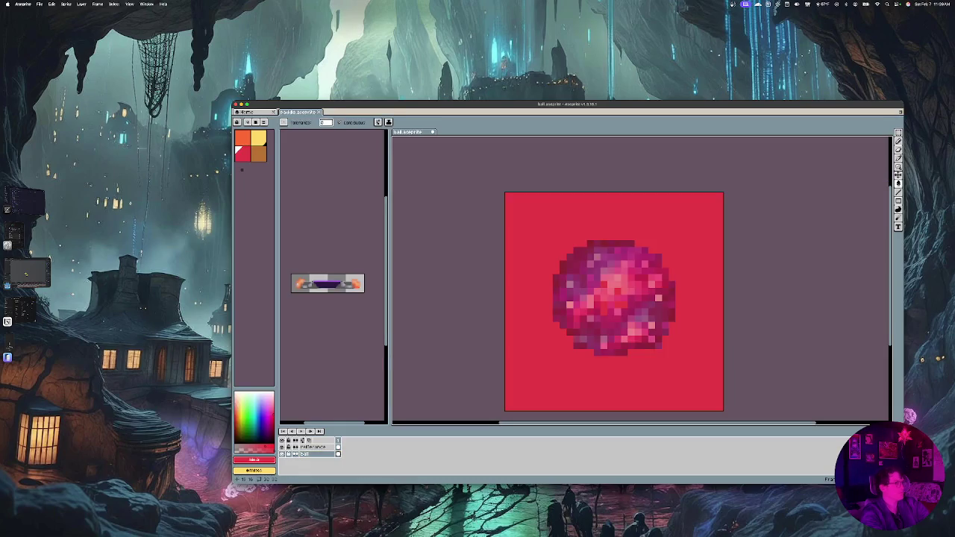
key(ctrl+z)
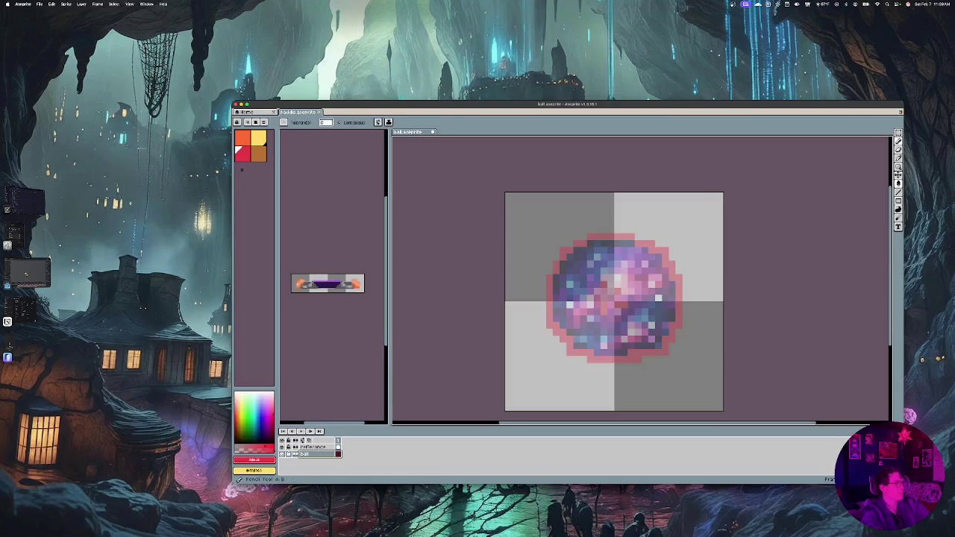
click(897, 149)
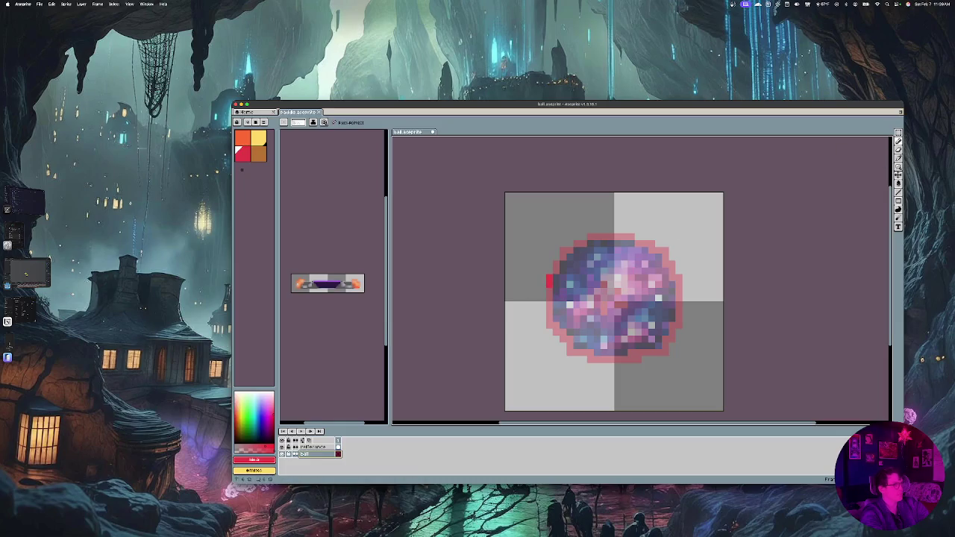
Redraw the red pixel outline around the ball's left, bottom, right and top edges
mouse_move(549, 282)
mouse_down()
mouse_move(571, 354)
mouse_move(627, 358)
mouse_up()
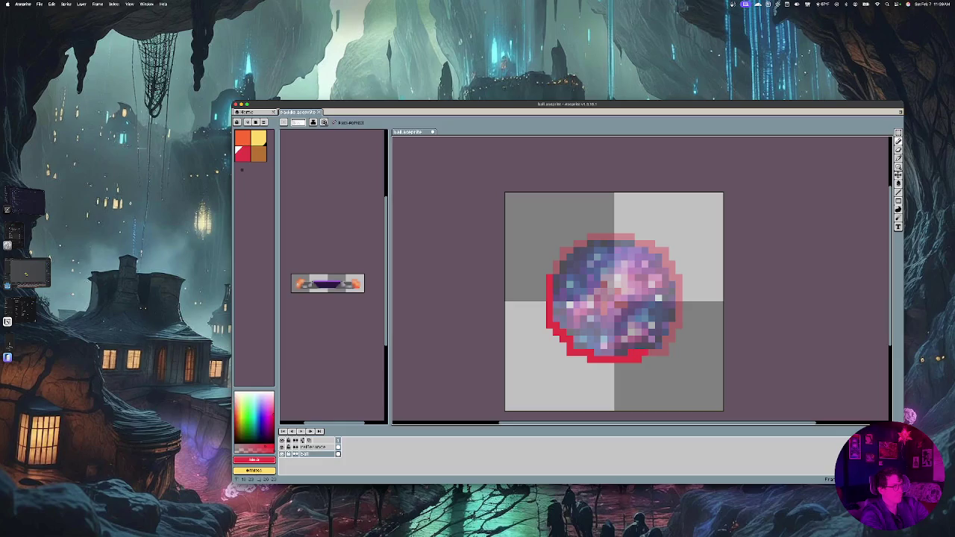
drag(646, 357, 662, 350)
click(665, 340)
mouse_move(673, 336)
mouse_down()
mouse_move(673, 263)
mouse_move(590, 236)
mouse_up()
click(666, 264)
click(666, 250)
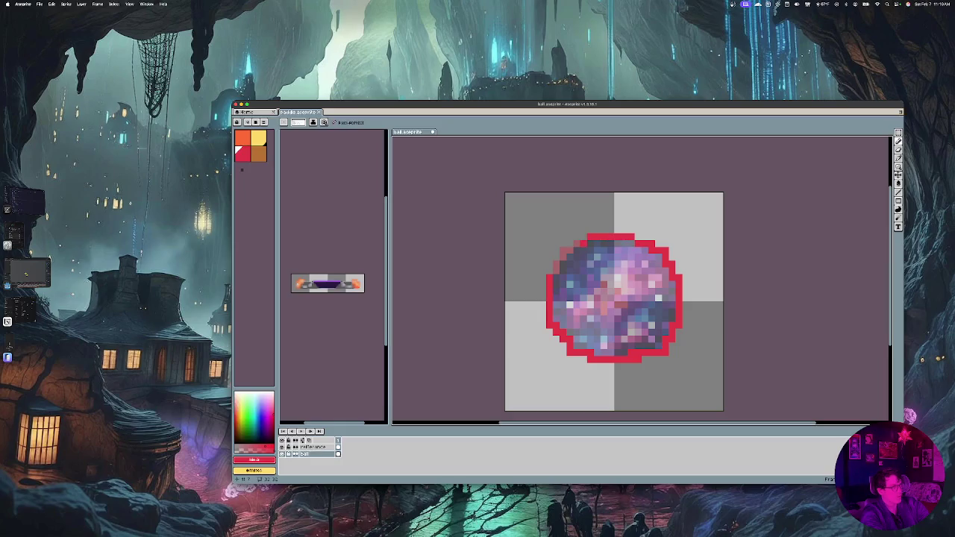
click(577, 244)
click(564, 258)
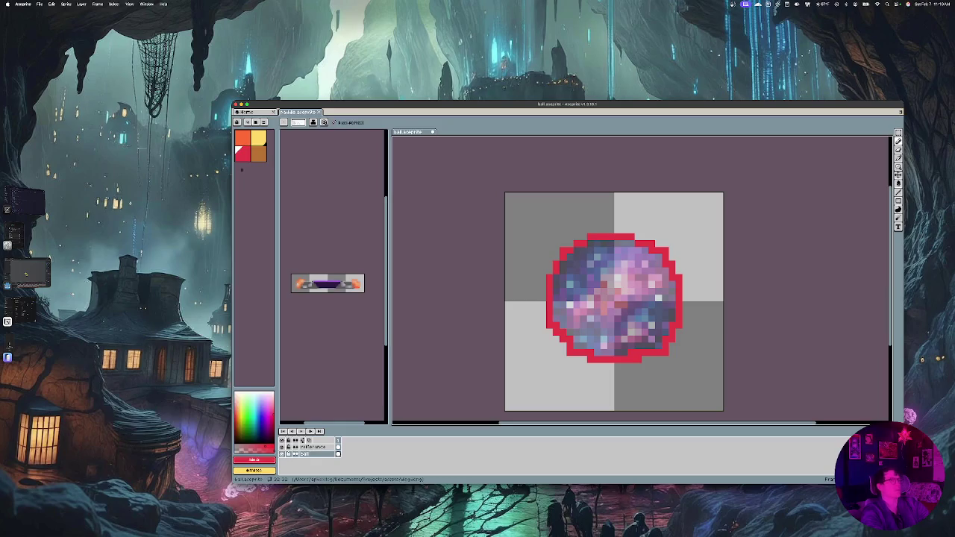
Save the ball sprite and pick orange as the drawing colour
key(ctrl+s)
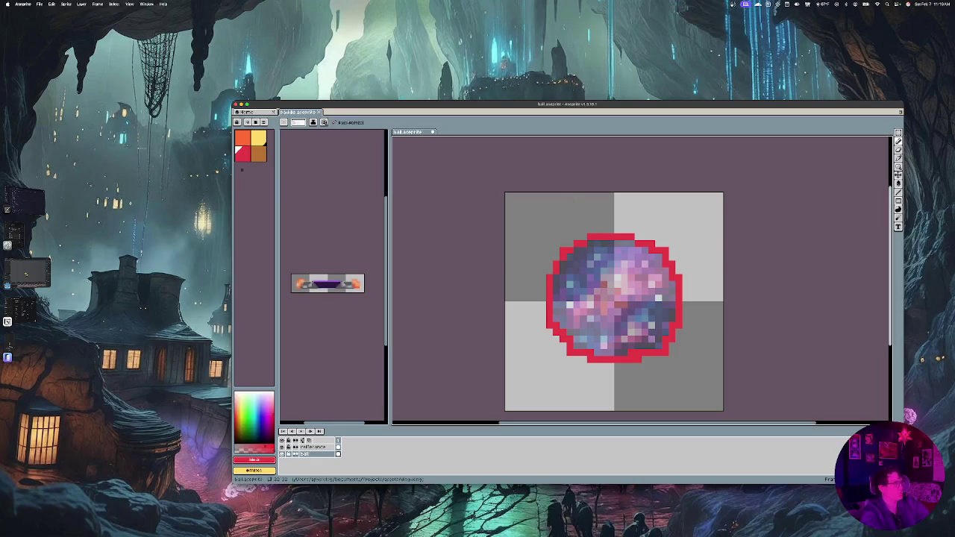
key(i)
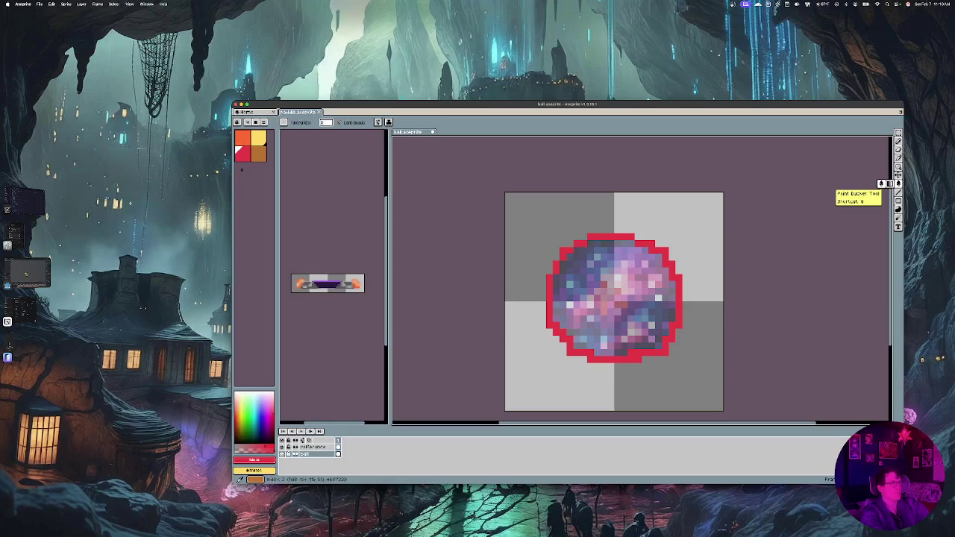
click(242, 138)
Fill the ball's interior orange and hide the reference layer
click(628, 297)
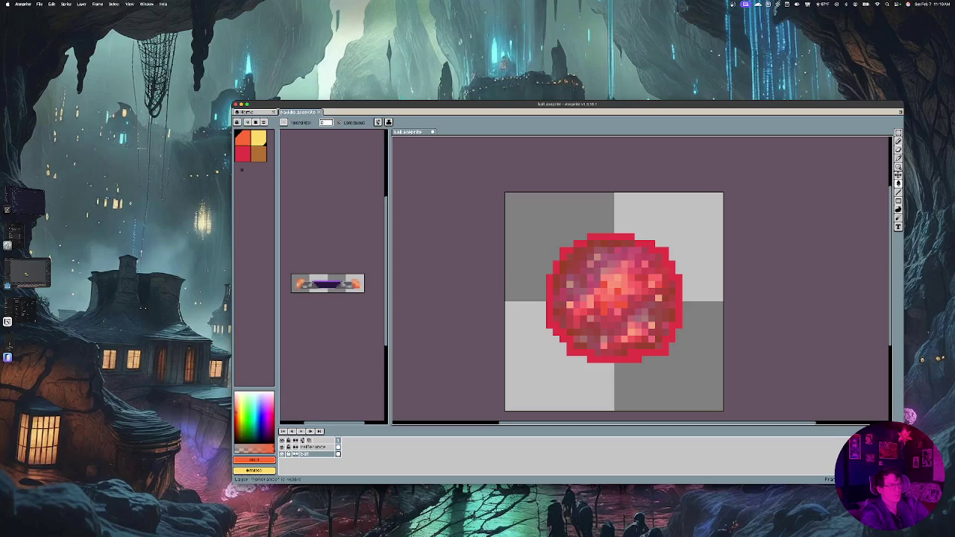
click(282, 446)
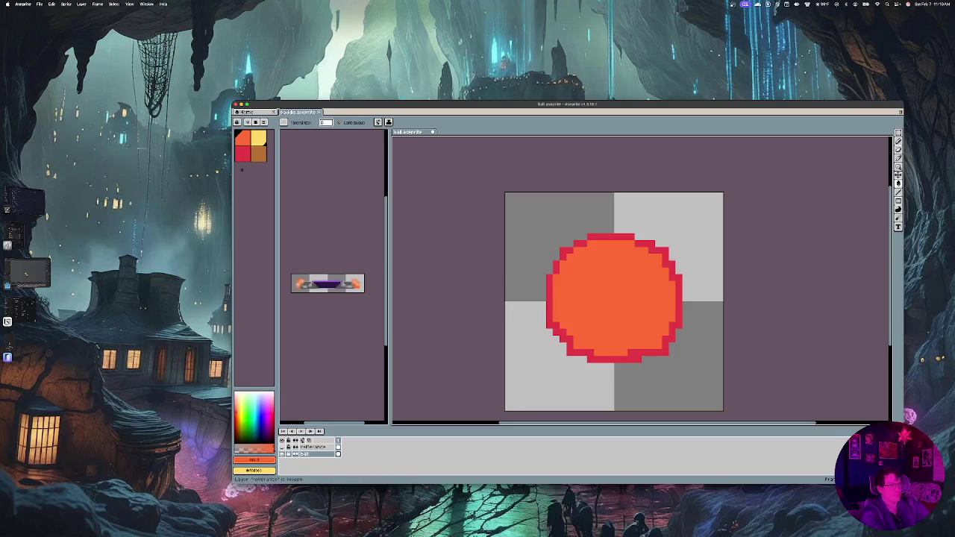
click(282, 447)
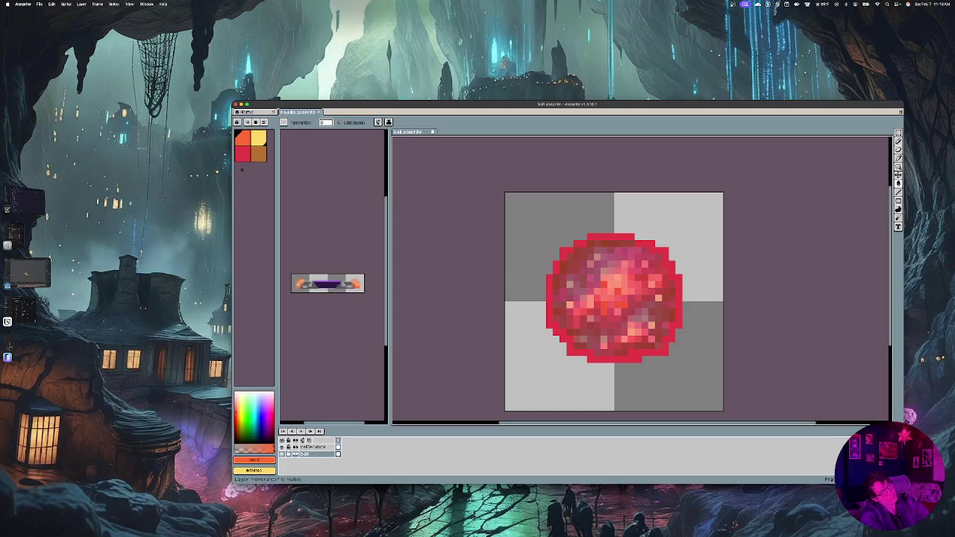
click(282, 446)
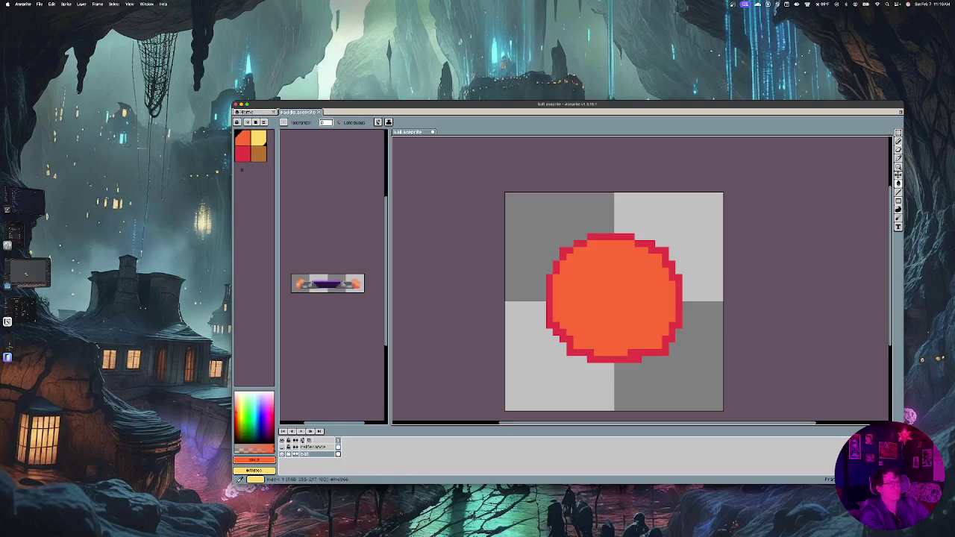
Refill the circle's interior orange, undoing stray fills and strokes over the red outline
click(570, 250)
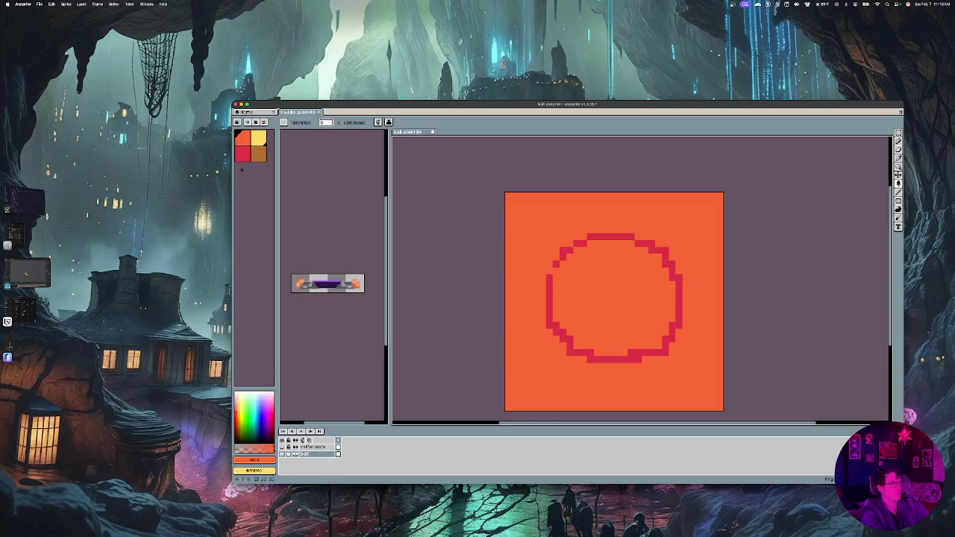
key(ctrl+z)
click(597, 299)
mouse_move(570, 250)
mouse_down()
mouse_move(556, 264)
mouse_move(590, 237)
mouse_move(581, 243)
mouse_up()
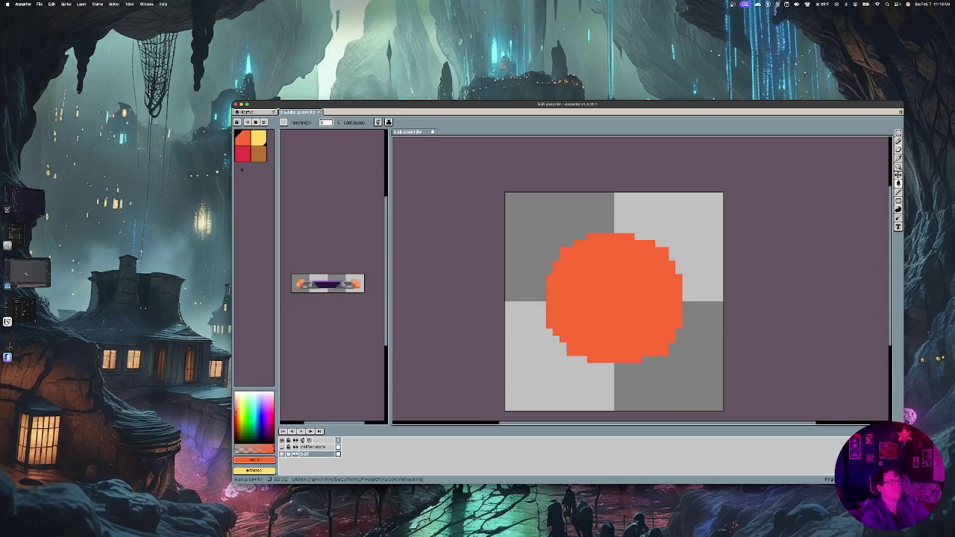
key(super+z)
key(super+z)
key(super+z)
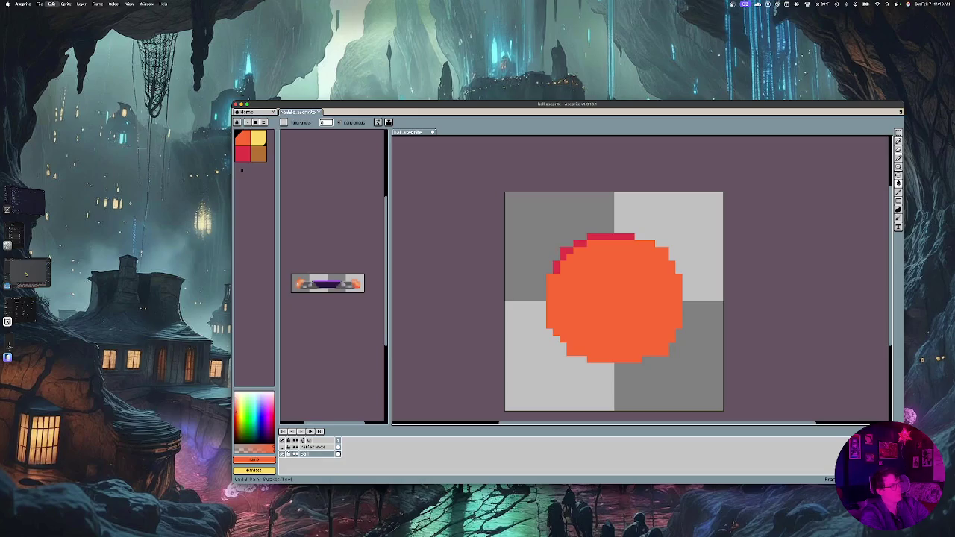
key(super+z)
key(super+z)
key(super+shift+z)
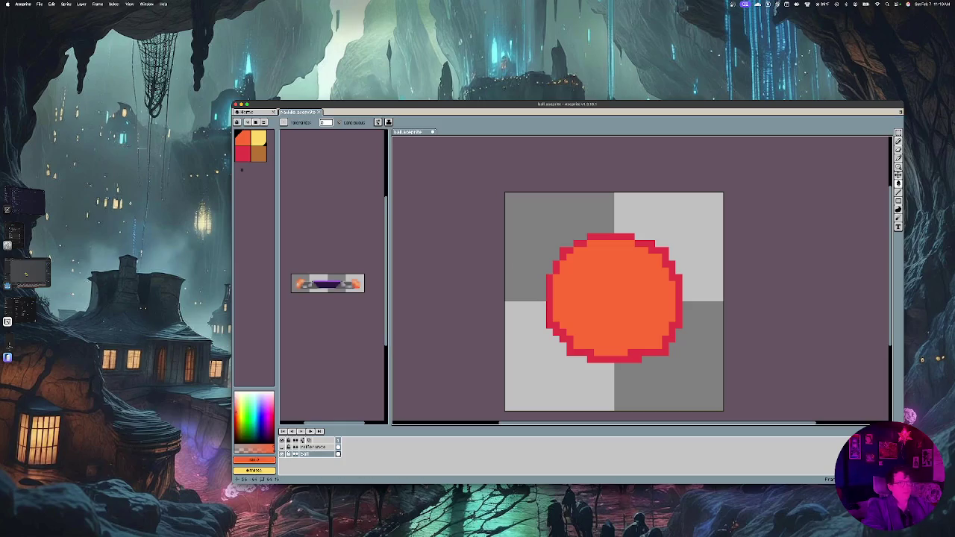
key(bracketright)
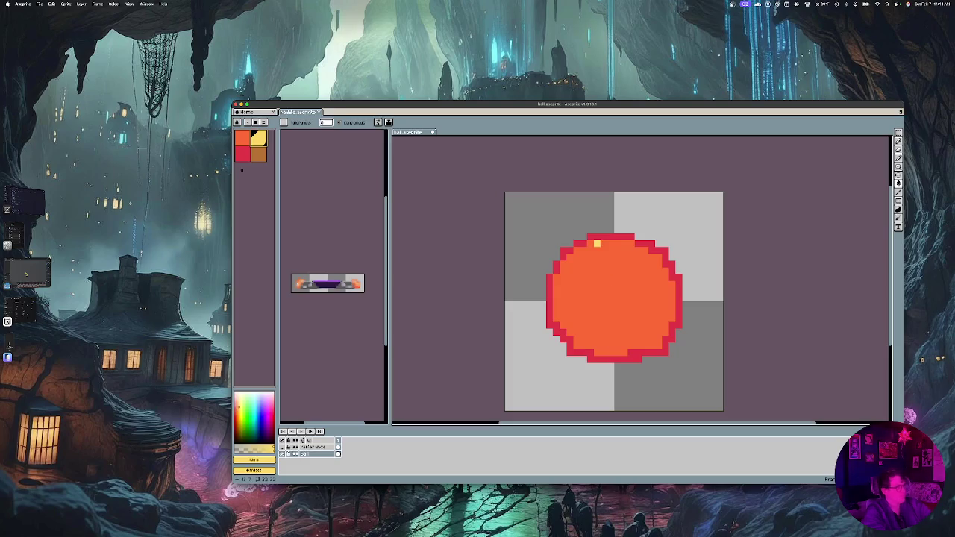
Paint yellow over the ball's top and top-left outline, undoing a mistaken yellow fill
drag(590, 237, 632, 236)
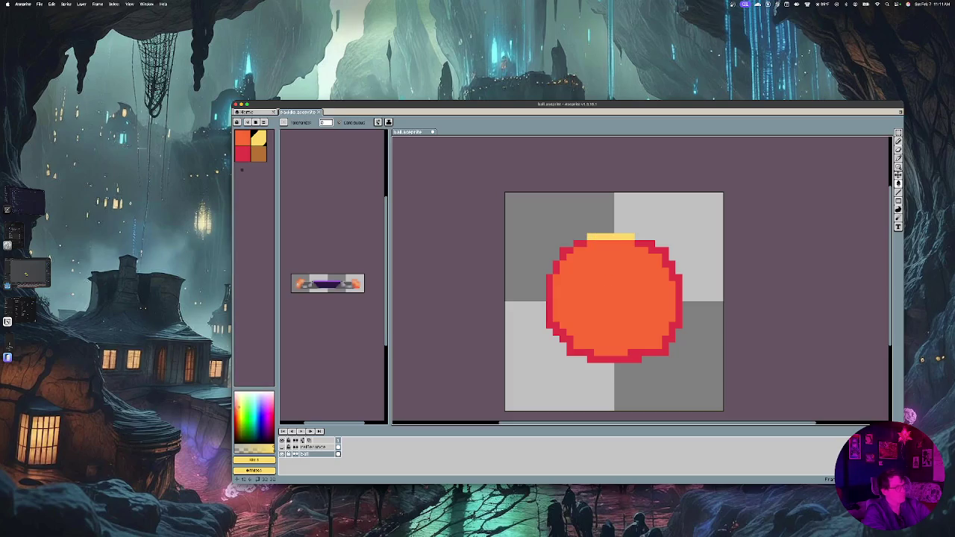
key(g)
click(639, 244)
key(ctrl+z)
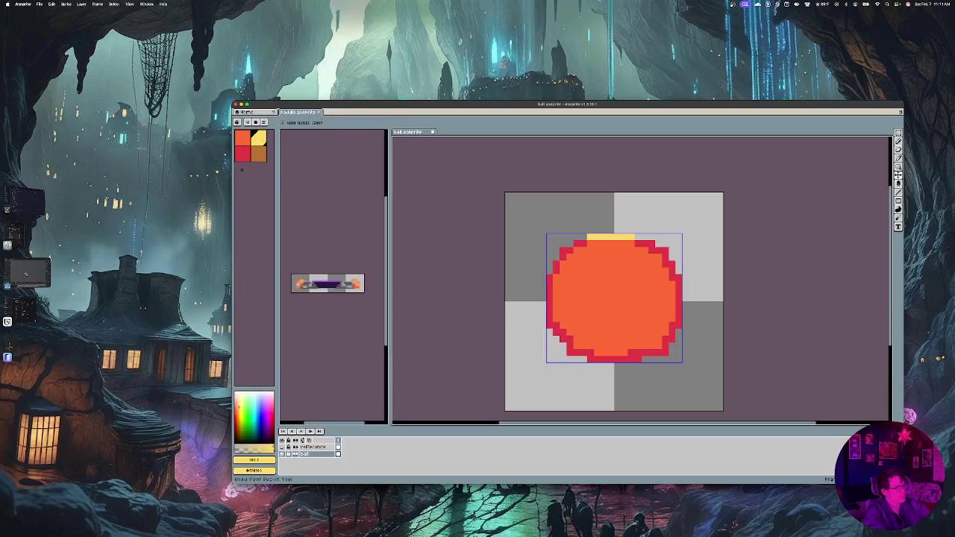
key(b)
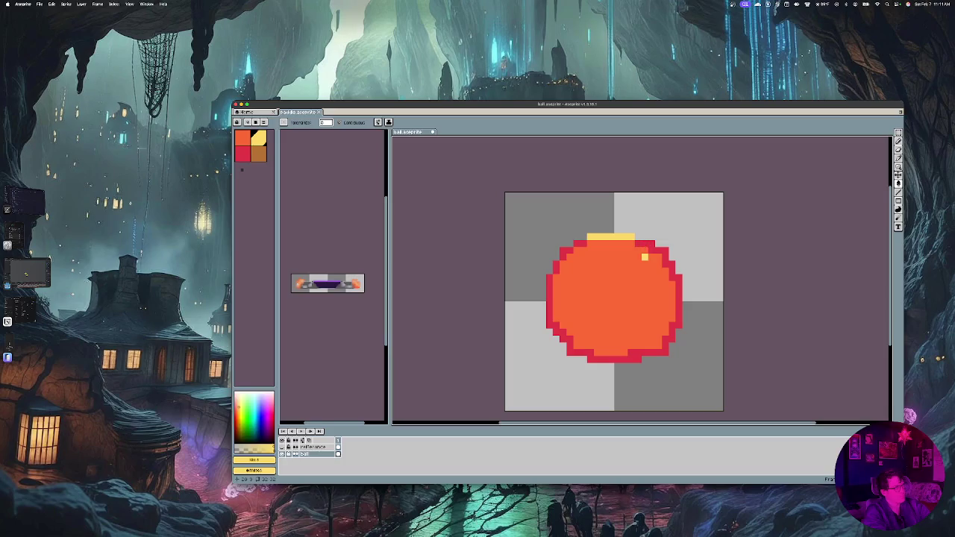
mouse_move(561, 254)
mouse_down()
mouse_move(583, 244)
mouse_move(558, 263)
mouse_up()
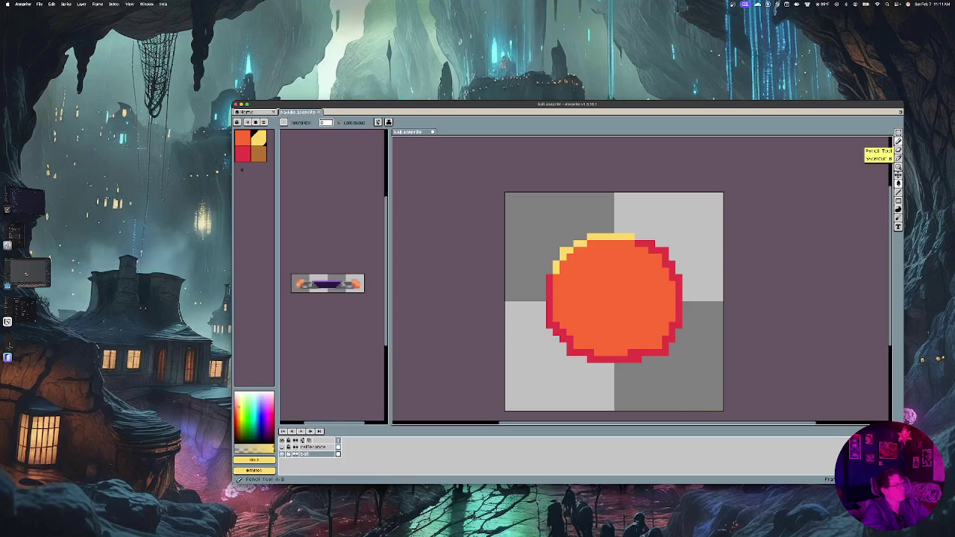
Turn the upper-right and right-edge outline pixels yellow, plus one on the left edge
click(897, 141)
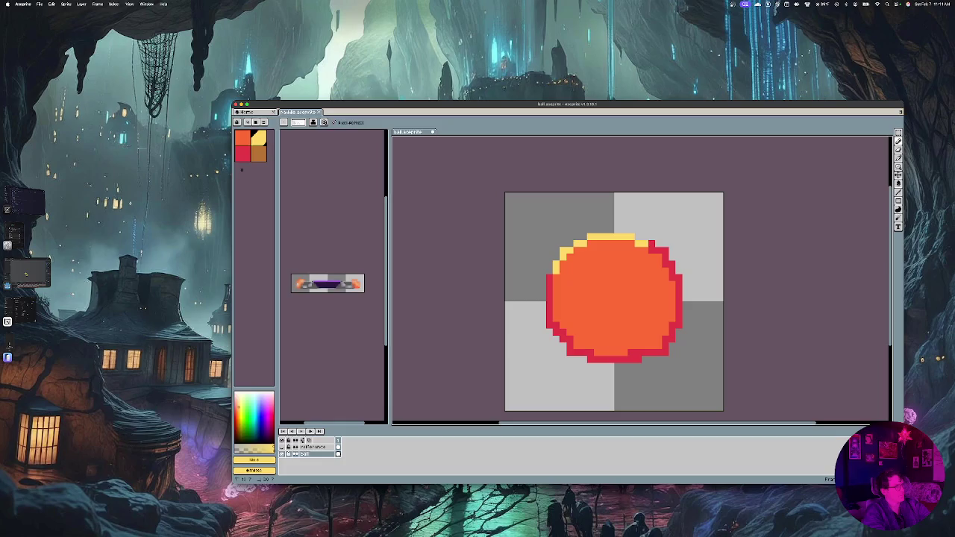
click(652, 244)
click(664, 250)
click(666, 264)
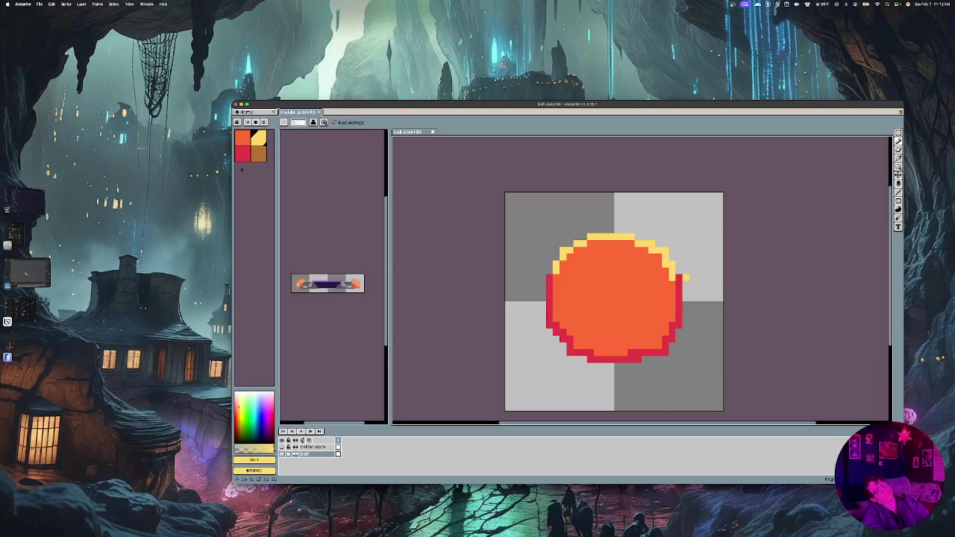
click(678, 277)
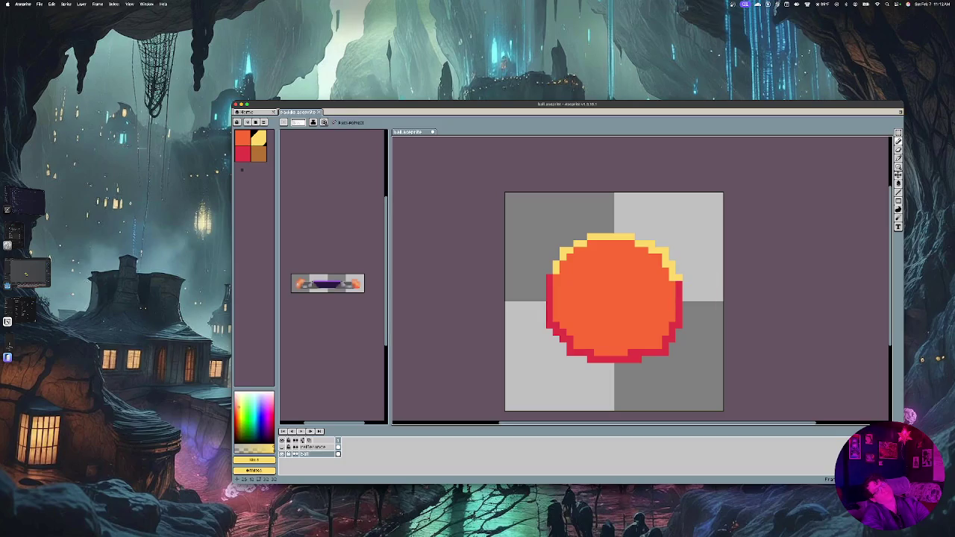
click(550, 277)
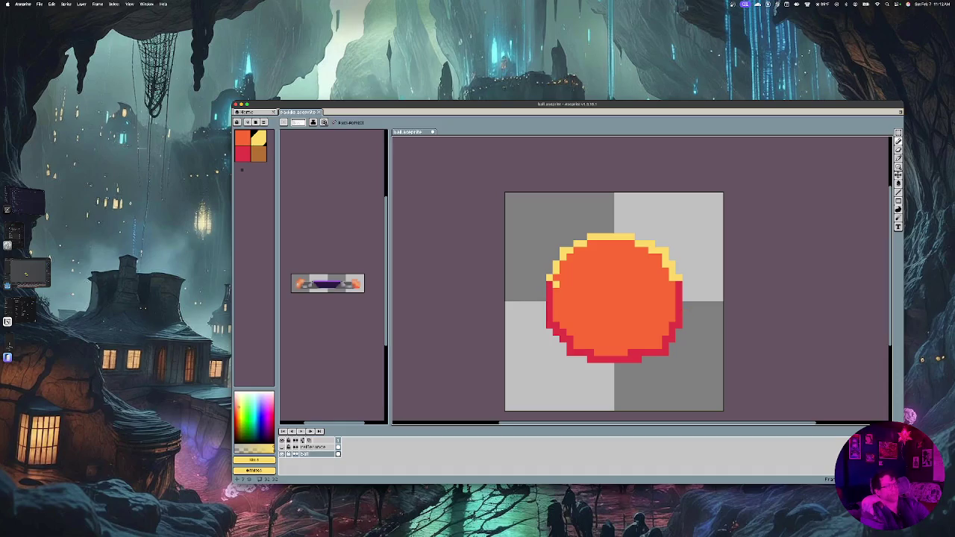
Widen the yellow highlight into the upper interior, covering the remaining orange gaps
mouse_move(564, 267)
mouse_down()
mouse_move(587, 249)
mouse_move(578, 249)
mouse_up()
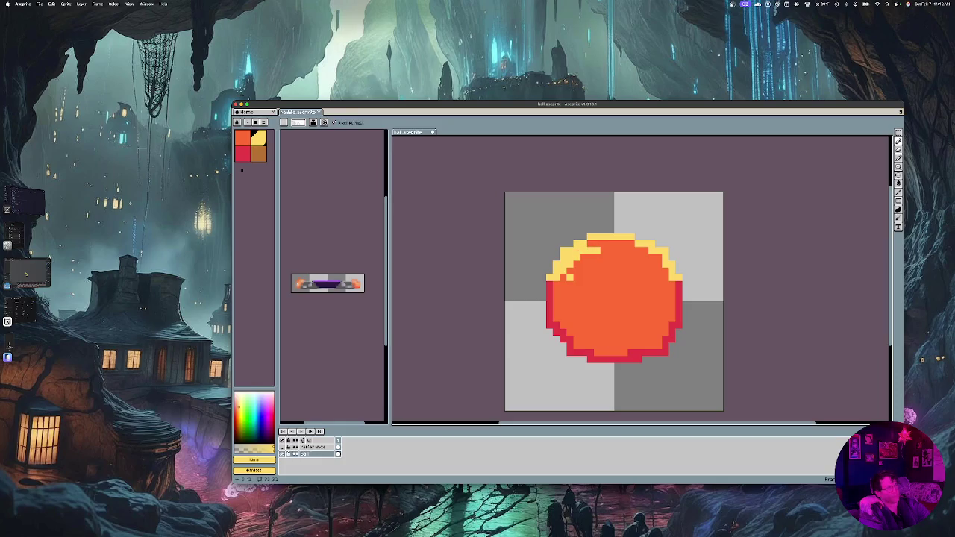
mouse_move(564, 277)
mouse_down()
mouse_move(591, 261)
mouse_move(655, 256)
mouse_move(661, 273)
mouse_move(575, 276)
mouse_up()
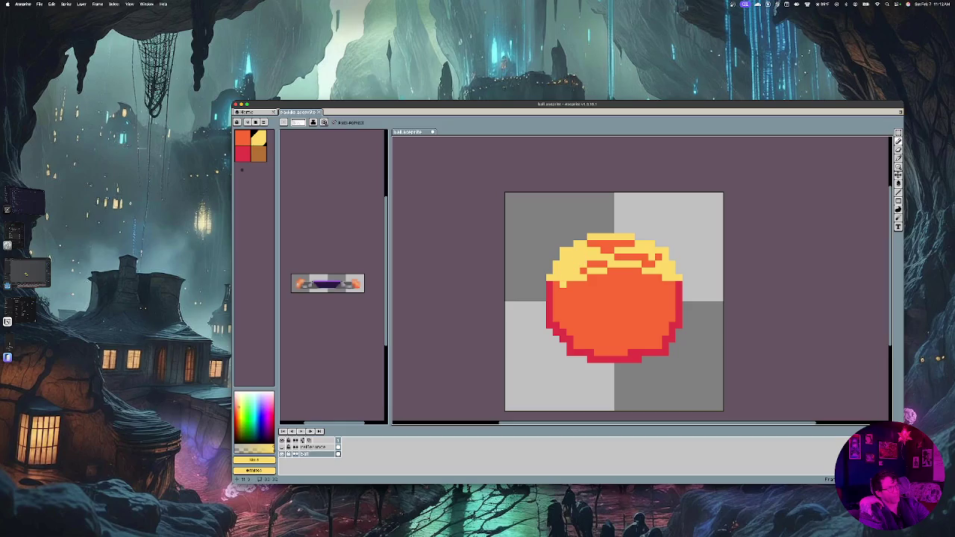
mouse_move(588, 266)
mouse_down()
mouse_move(606, 263)
mouse_move(616, 243)
mouse_up()
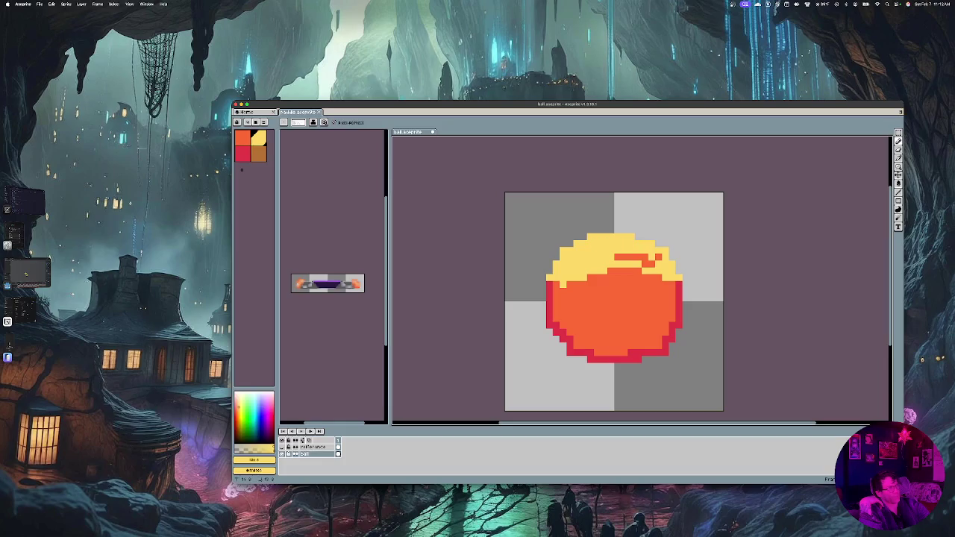
click(647, 258)
drag(615, 257, 648, 257)
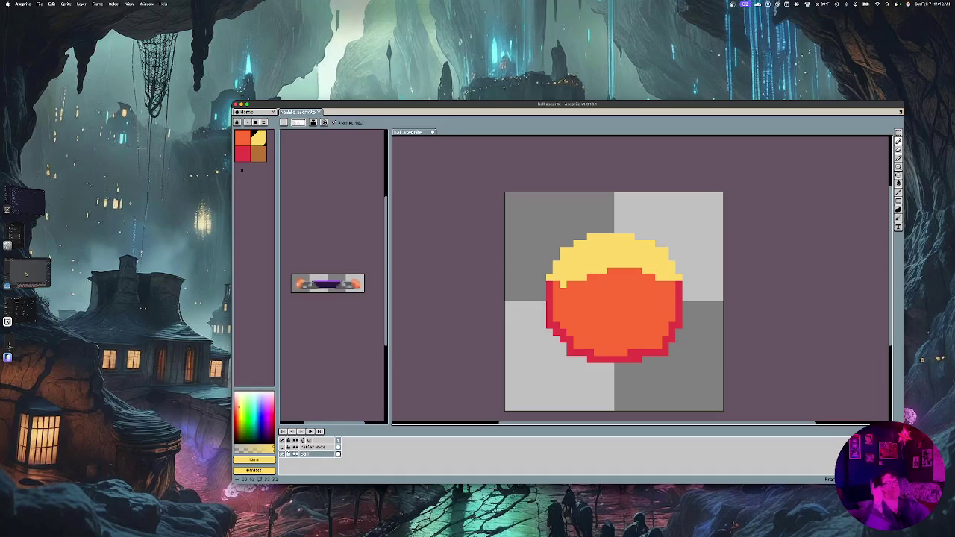
click(679, 297)
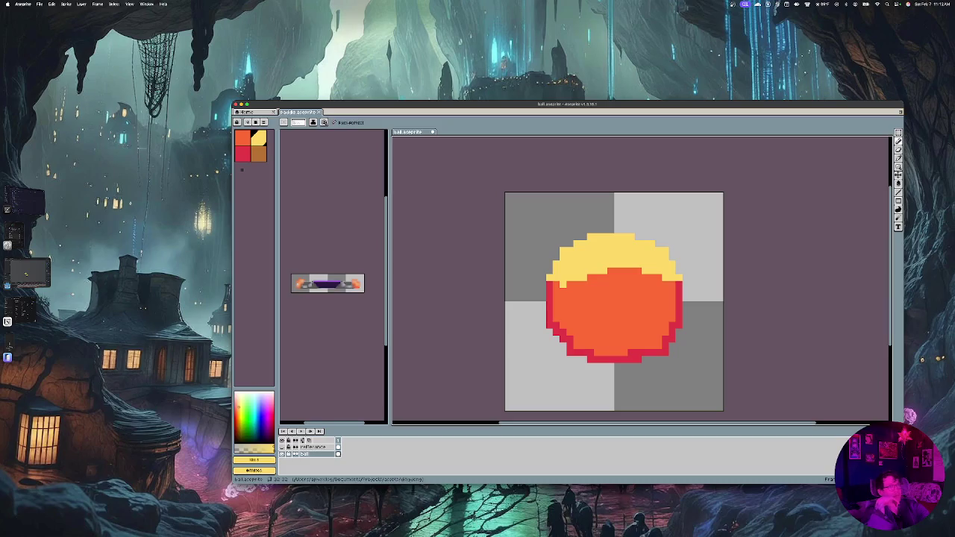
Pick brown and paint a mottled patch across the ball's lower middle, undoing strokes outside it
click(258, 154)
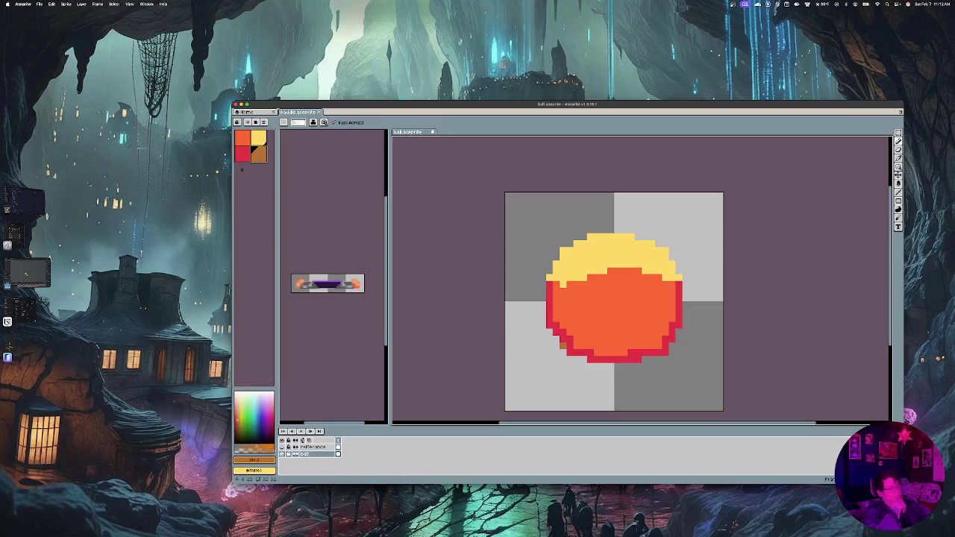
mouse_move(580, 319)
mouse_down()
mouse_move(608, 318)
mouse_move(591, 334)
mouse_up()
drag(647, 310, 589, 359)
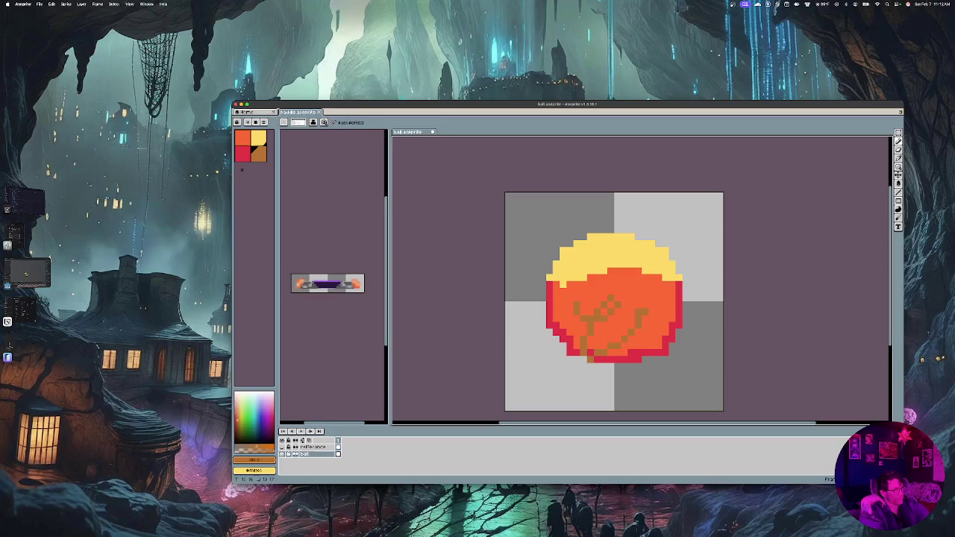
mouse_move(645, 291)
mouse_down()
mouse_move(597, 333)
mouse_move(576, 333)
mouse_up()
mouse_move(638, 291)
mouse_down()
mouse_move(659, 328)
mouse_move(651, 347)
mouse_move(630, 340)
mouse_move(536, 358)
mouse_up()
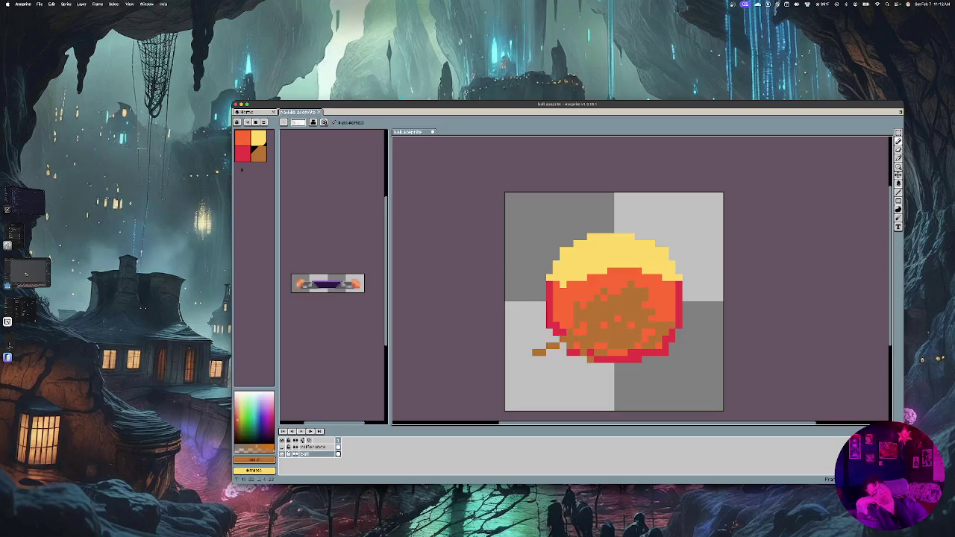
drag(552, 303, 543, 351)
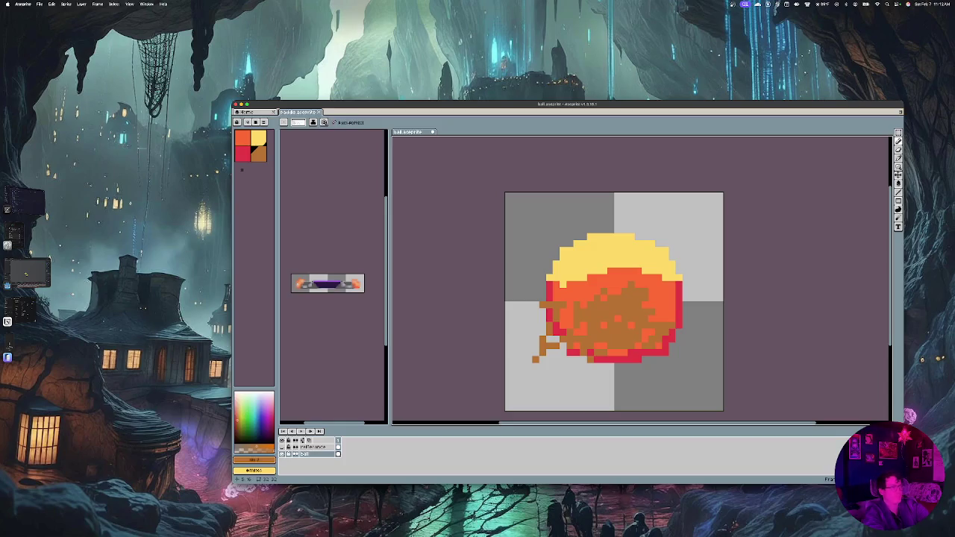
key(super+z)
key(super+z)
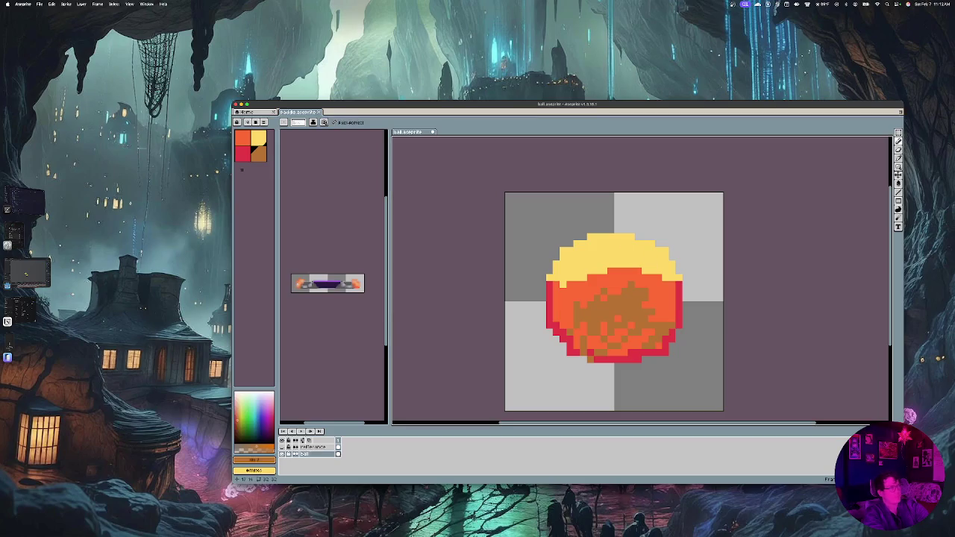
drag(605, 298, 616, 287)
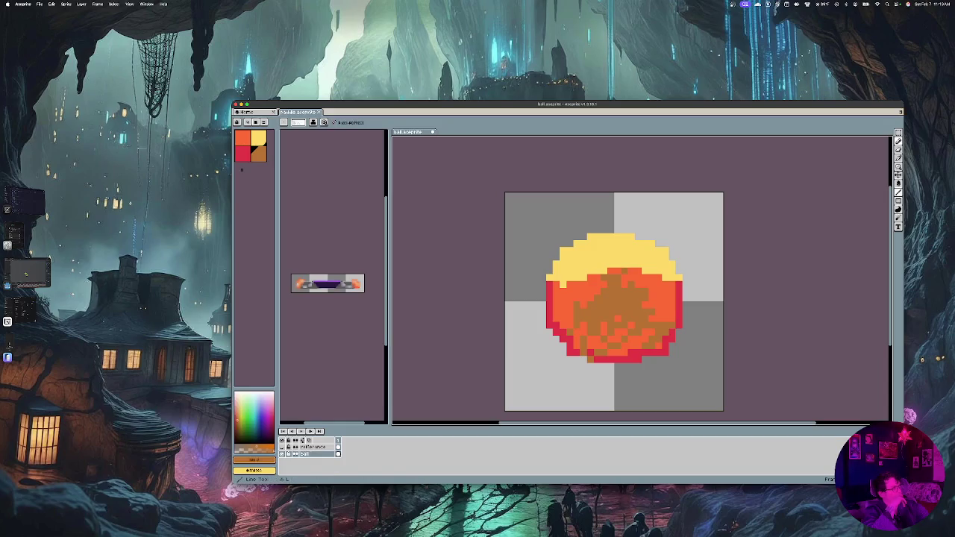
Apply a gradient across the yellow top and jumble brown pixels into the orange body
click(897, 183)
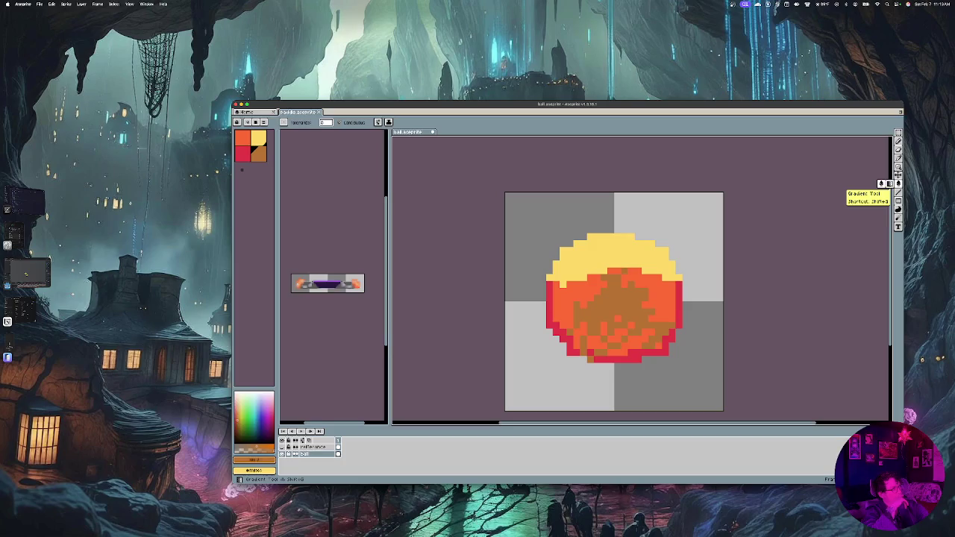
click(881, 183)
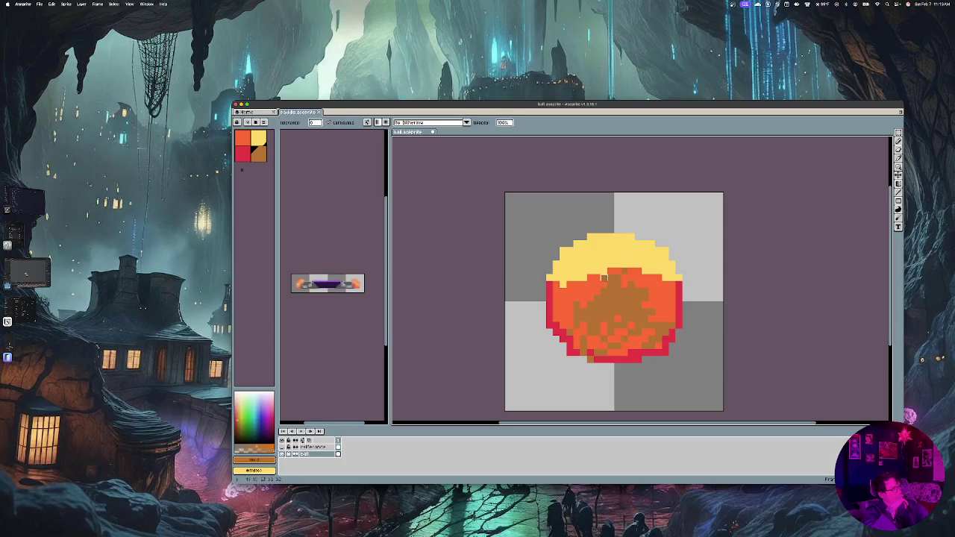
mouse_move(604, 278)
mouse_down()
mouse_move(652, 278)
mouse_move(631, 257)
mouse_up()
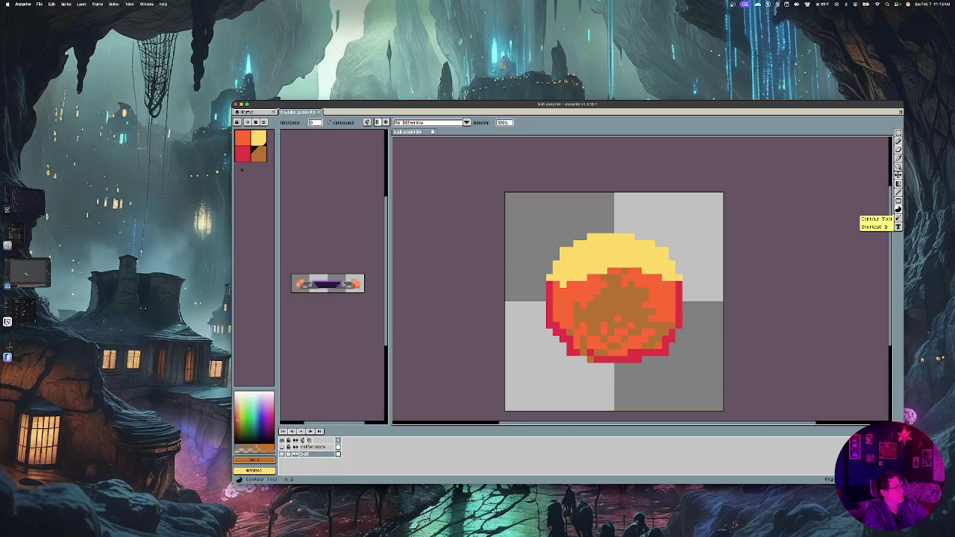
click(898, 210)
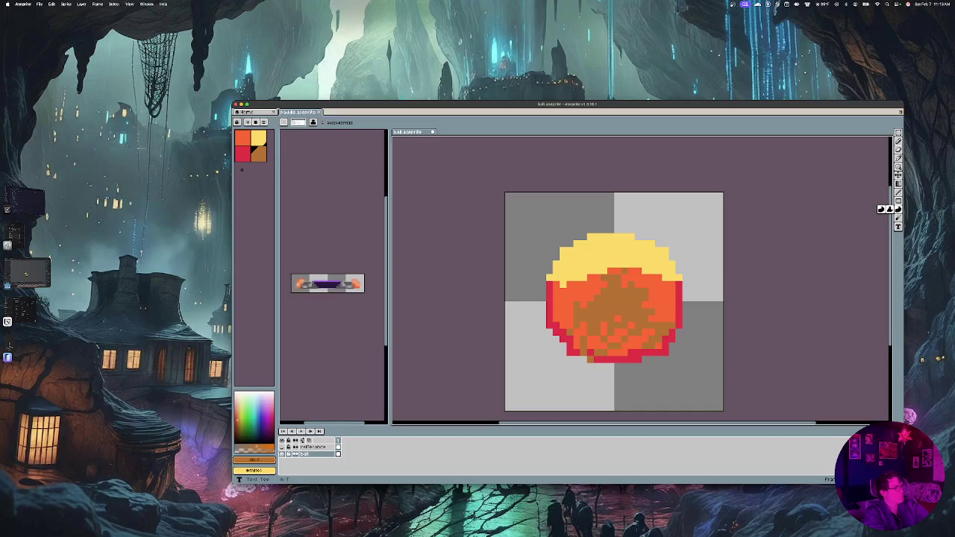
click(898, 217)
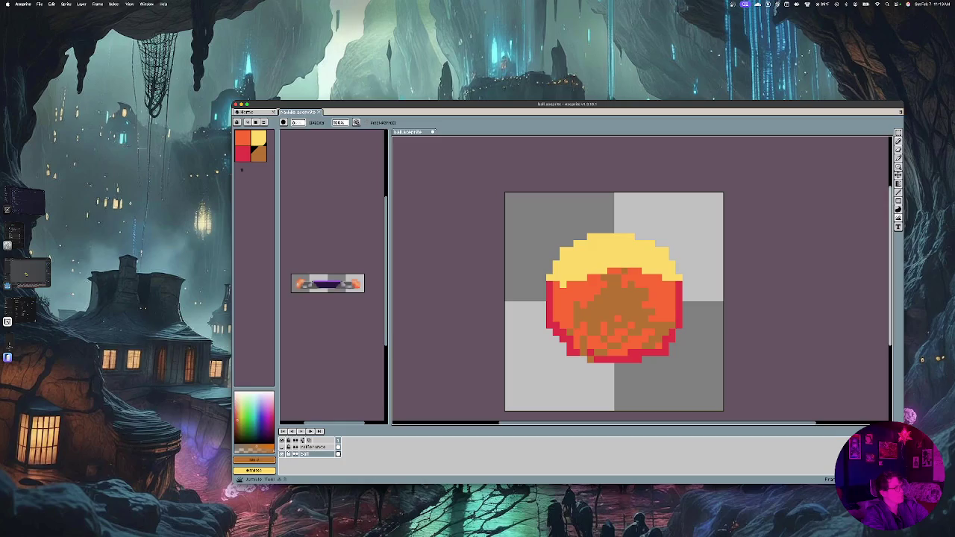
mouse_move(622, 297)
mouse_down()
mouse_move(628, 329)
mouse_move(588, 317)
mouse_up()
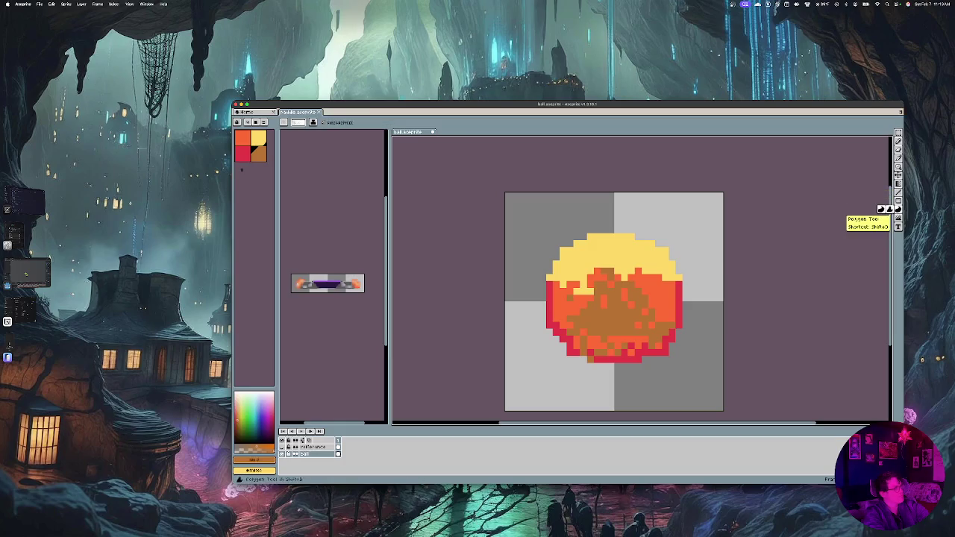
Repaint upper-left brown pixels lighter orange and touch up the yellow-orange boundary
click(898, 217)
click(882, 217)
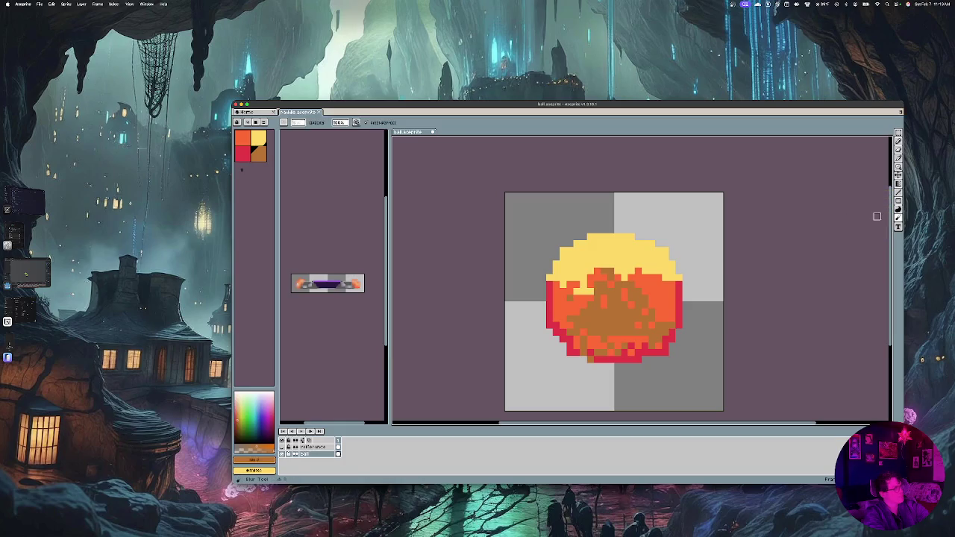
mouse_move(624, 278)
mouse_down()
mouse_move(583, 278)
mouse_move(580, 291)
mouse_up()
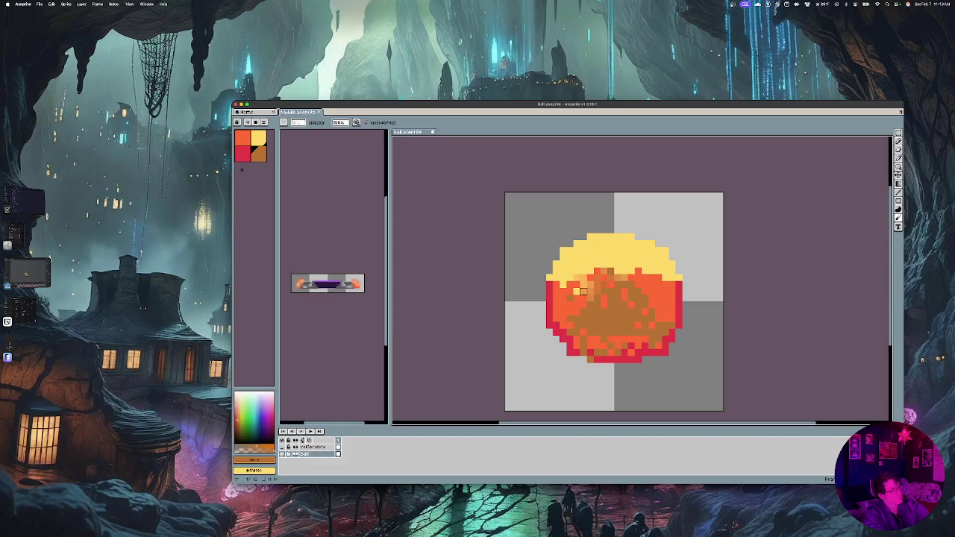
mouse_move(603, 258)
mouse_down()
mouse_move(583, 271)
mouse_move(594, 272)
mouse_move(587, 243)
mouse_move(631, 238)
mouse_up()
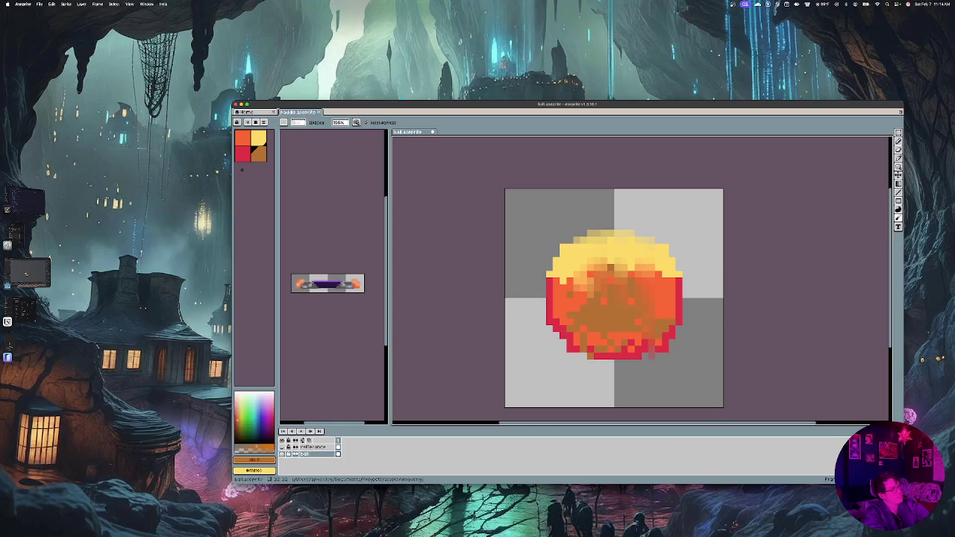
Repaint the ball's red right-edge pixels orange and add a faint peach stroke across it
scroll(652, 244, down, 1)
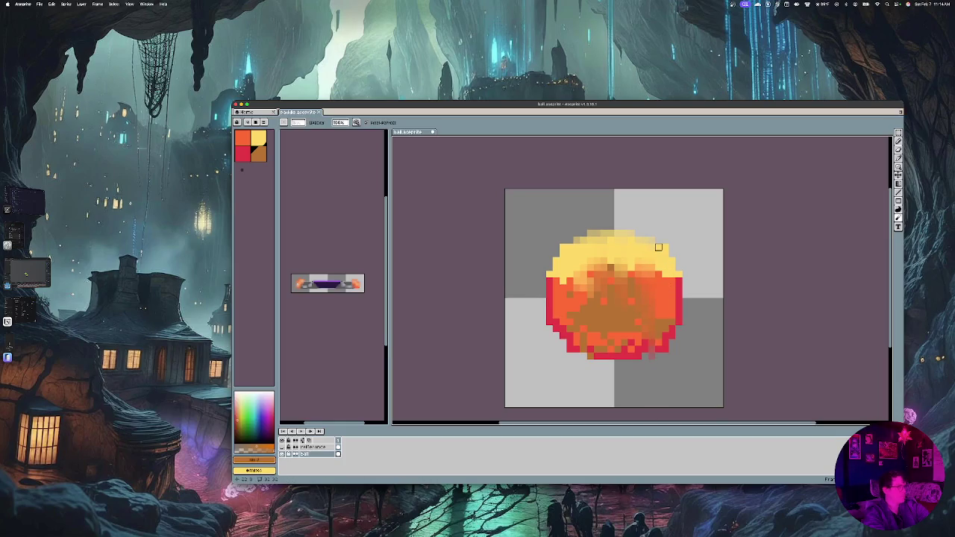
click(659, 349)
drag(664, 248, 672, 410)
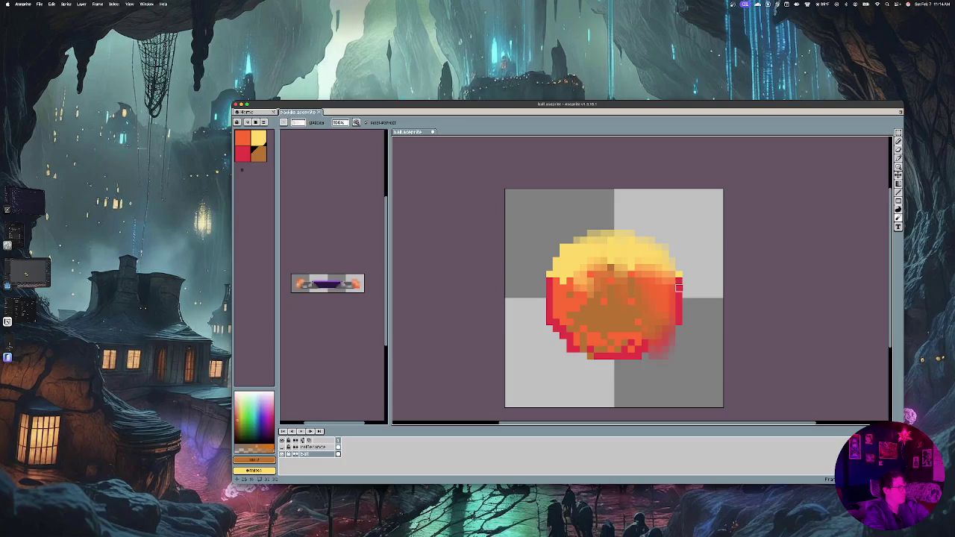
drag(679, 274, 678, 376)
key(v)
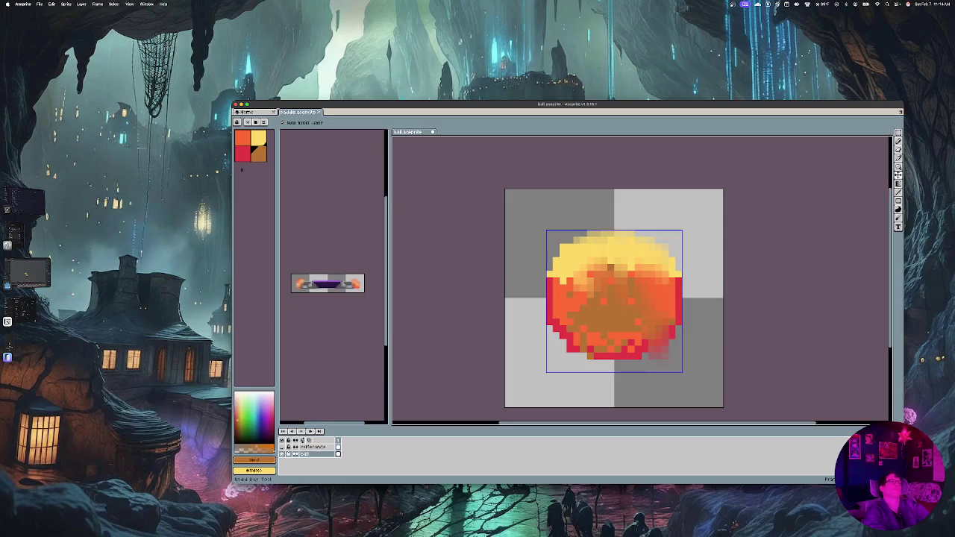
key(b)
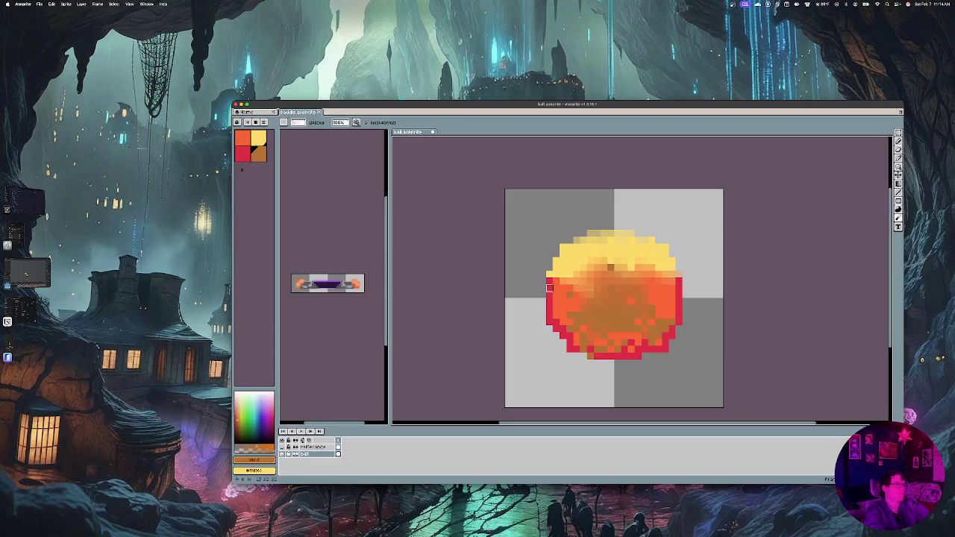
drag(691, 274, 610, 274)
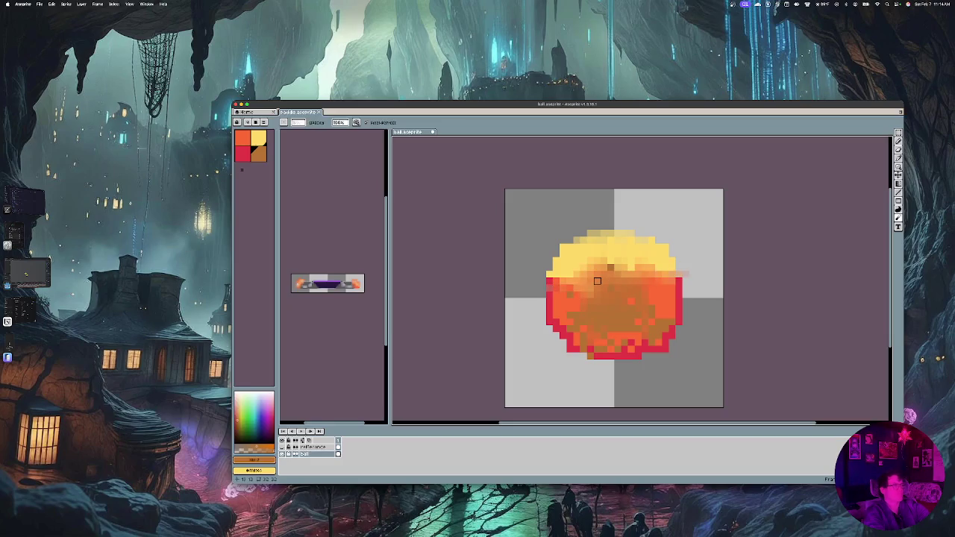
Undo the stray peach stroke, deselect, and lighten the red bottom-left edge pixels
key(ctrl+z)
key(ctrl+d)
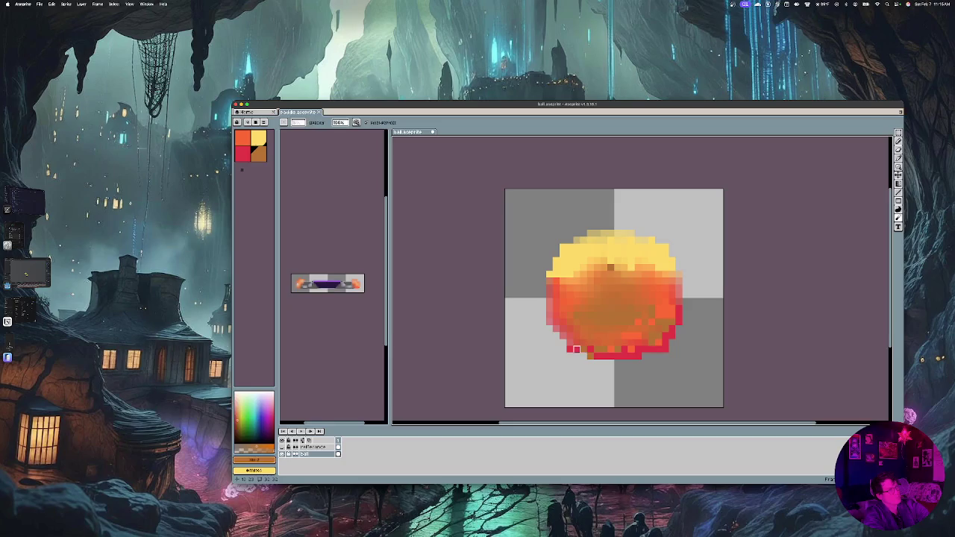
mouse_move(569, 349)
mouse_down()
mouse_move(634, 341)
mouse_move(631, 356)
mouse_move(665, 343)
mouse_move(623, 342)
mouse_move(666, 336)
mouse_move(622, 341)
mouse_move(679, 322)
mouse_move(618, 316)
mouse_move(673, 308)
mouse_up()
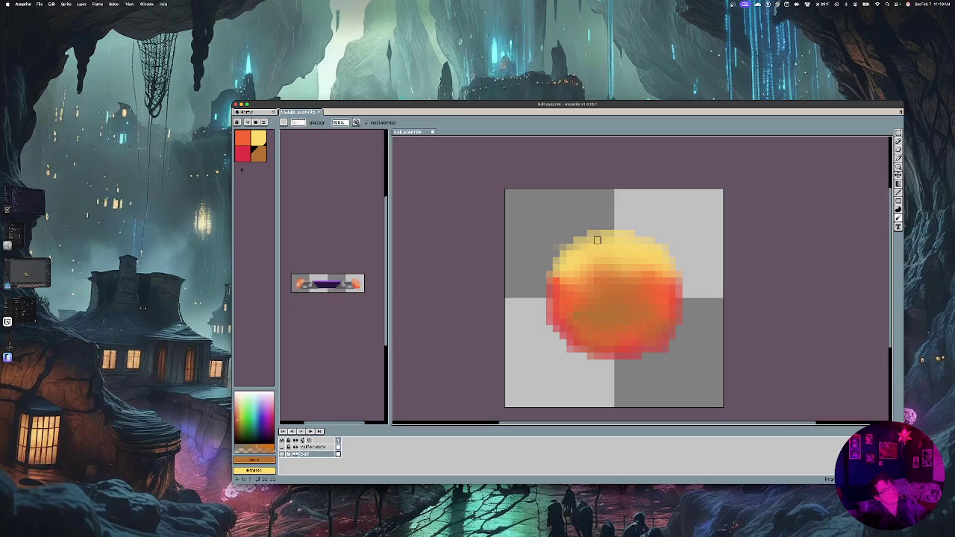
scroll(597, 240, down, 5)
scroll(599, 243, down, 2)
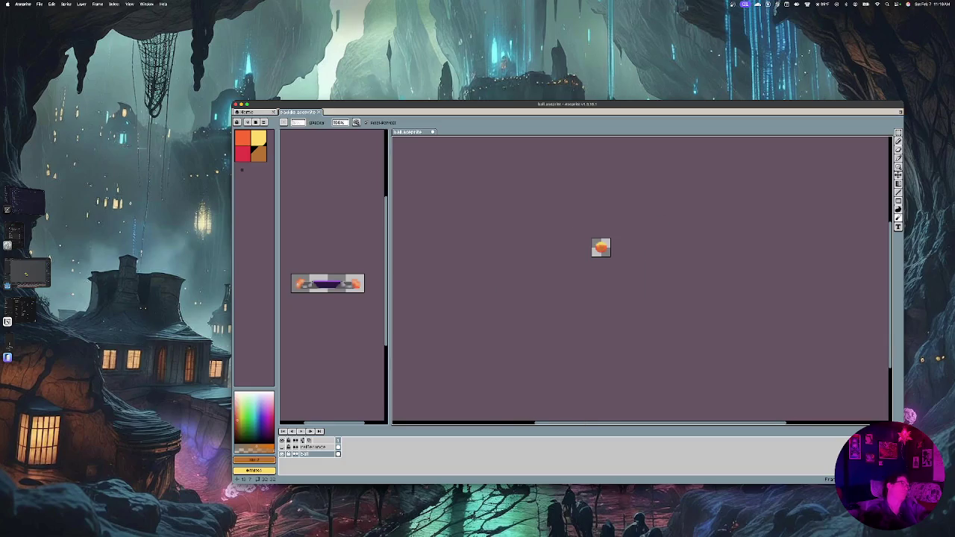
scroll(600, 244, up, 5)
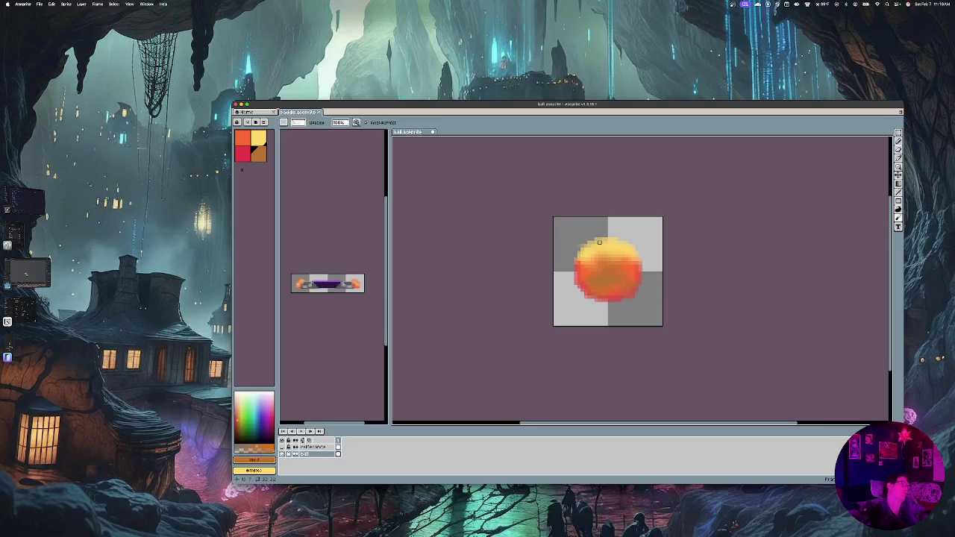
scroll(599, 242, down, 3)
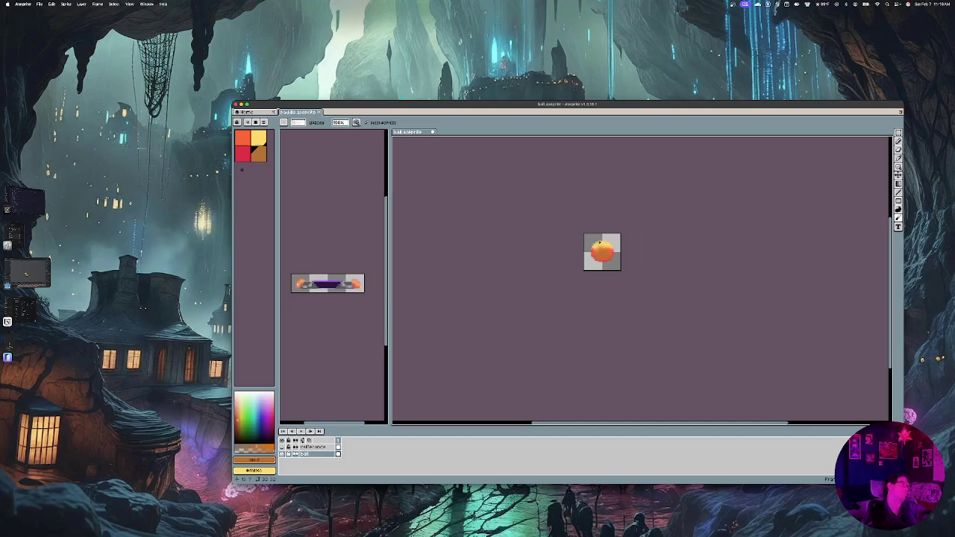
scroll(600, 243, up, 2)
scroll(599, 243, up, 1)
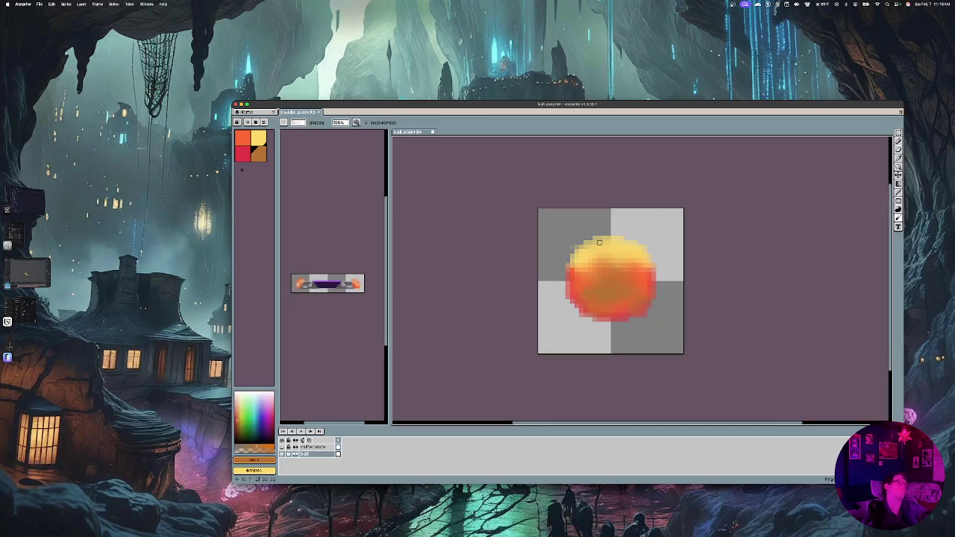